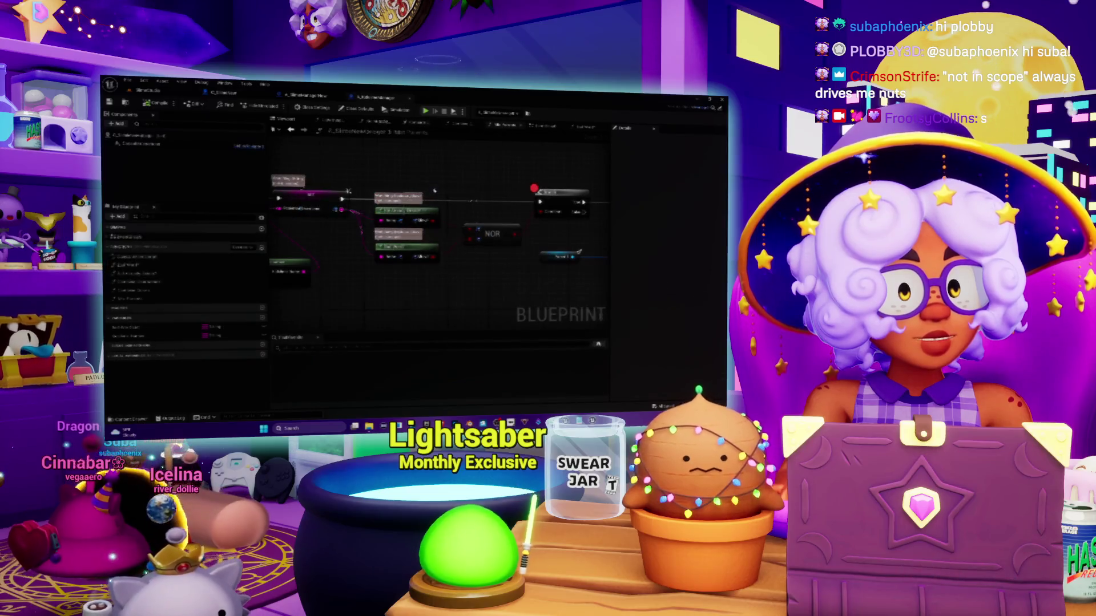
Open the Bad Word? function graph and add a breakpoint on its Print node
{"action": "double_click", "coordinate": [409, 248]}
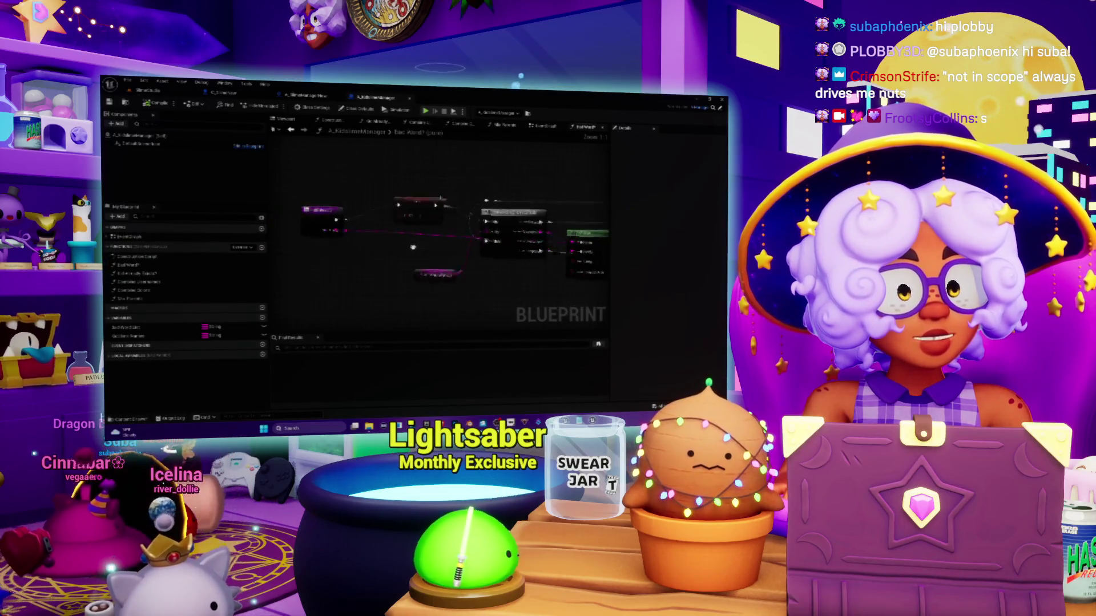
{"action": "mouse_move", "coordinate": [408, 249]}
{"action": "left_mouse_down"}
{"action": "mouse_move", "coordinate": [464, 237]}
{"action": "mouse_move", "coordinate": [365, 246]}
{"action": "mouse_move", "coordinate": [260, 223]}
{"action": "left_mouse_up"}
{"action": "right_click", "coordinate": [489, 279]}
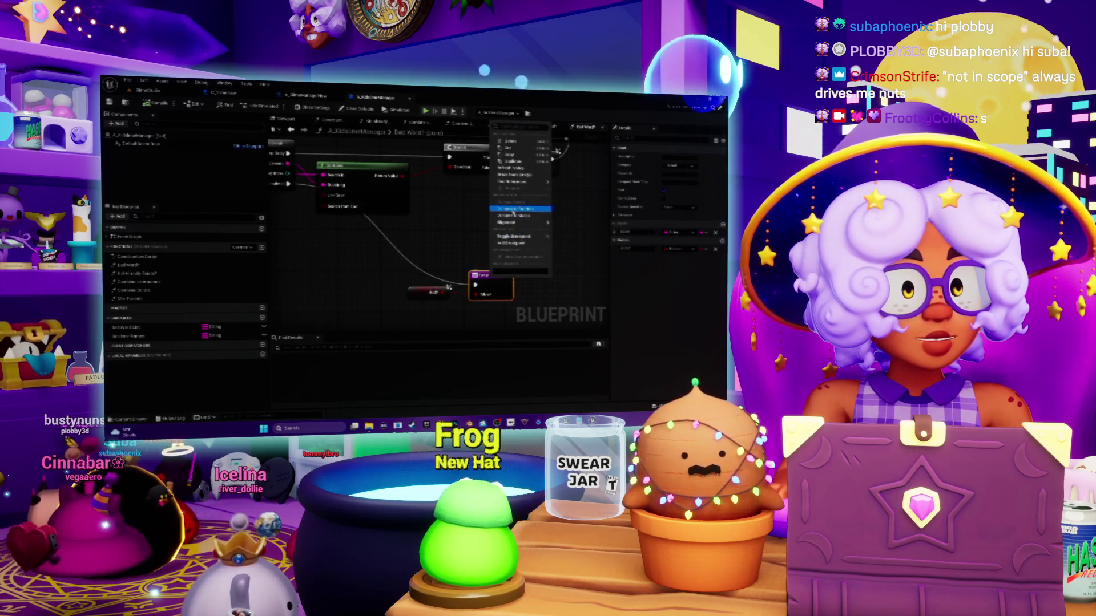
{"action": "left_click", "coordinate": [510, 244]}
{"action": "mouse_move", "coordinate": [401, 286]}
{"action": "left_mouse_down"}
{"action": "mouse_move", "coordinate": [431, 263]}
{"action": "mouse_move", "coordinate": [464, 265]}
{"action": "mouse_move", "coordinate": [455, 287]}
{"action": "left_mouse_up"}
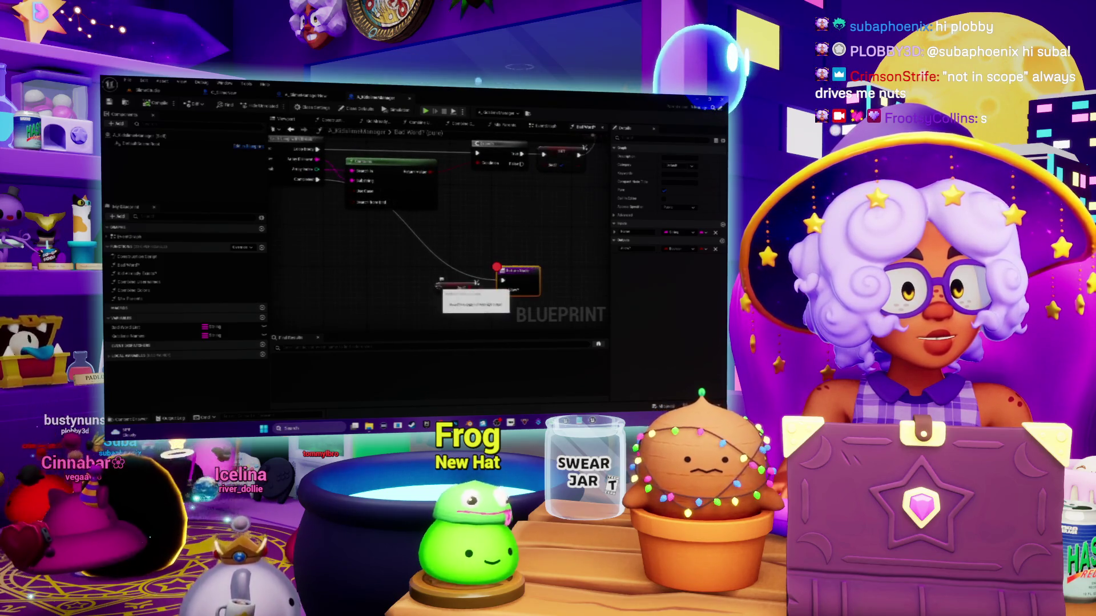
{"action": "right_click", "coordinate": [456, 291]}
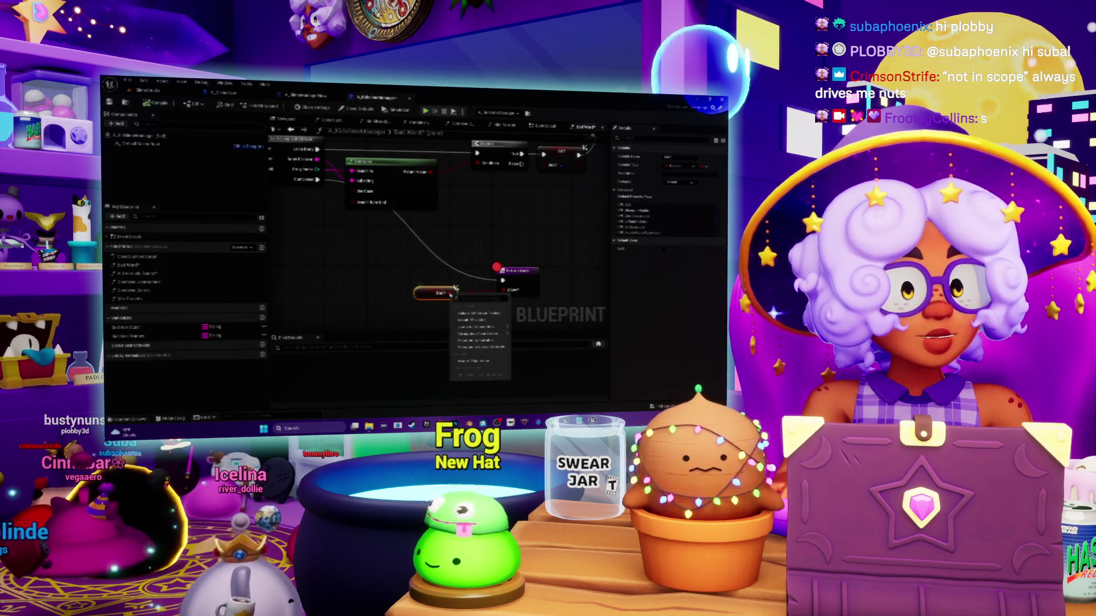
{"action": "left_click", "coordinate": [477, 361]}
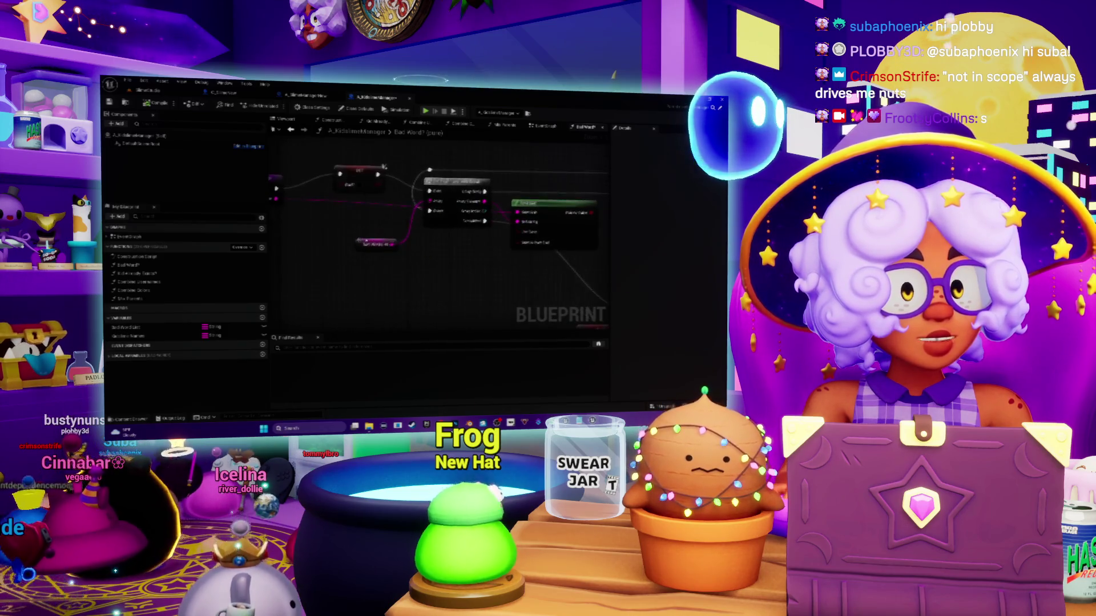
Choose the object to debug from the Blueprint's debug-object list
{"action": "right_click", "coordinate": [398, 249]}
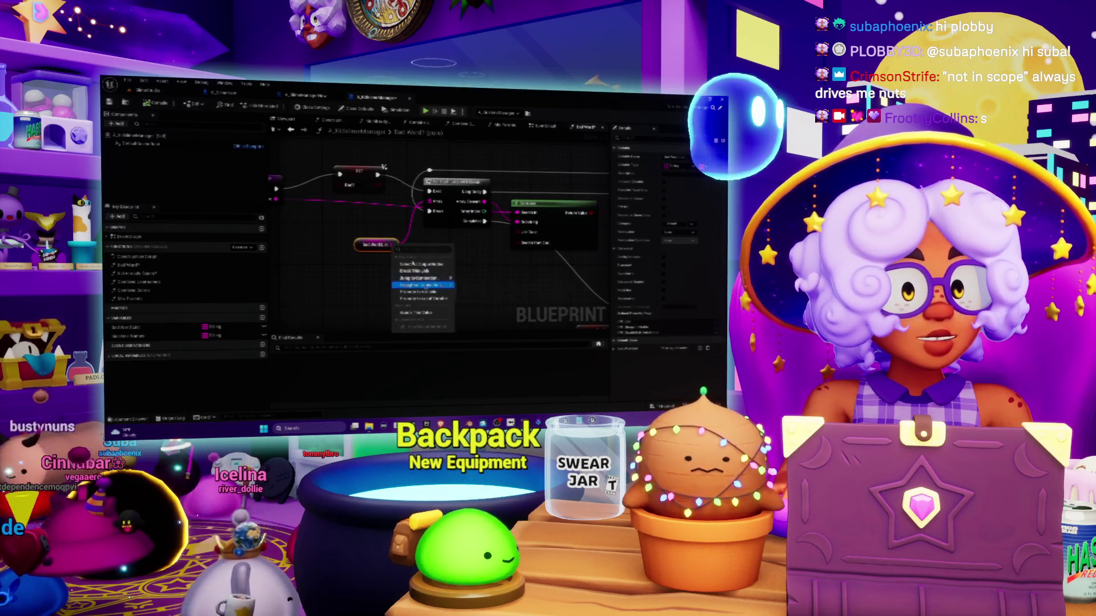
{"action": "left_click", "coordinate": [431, 261]}
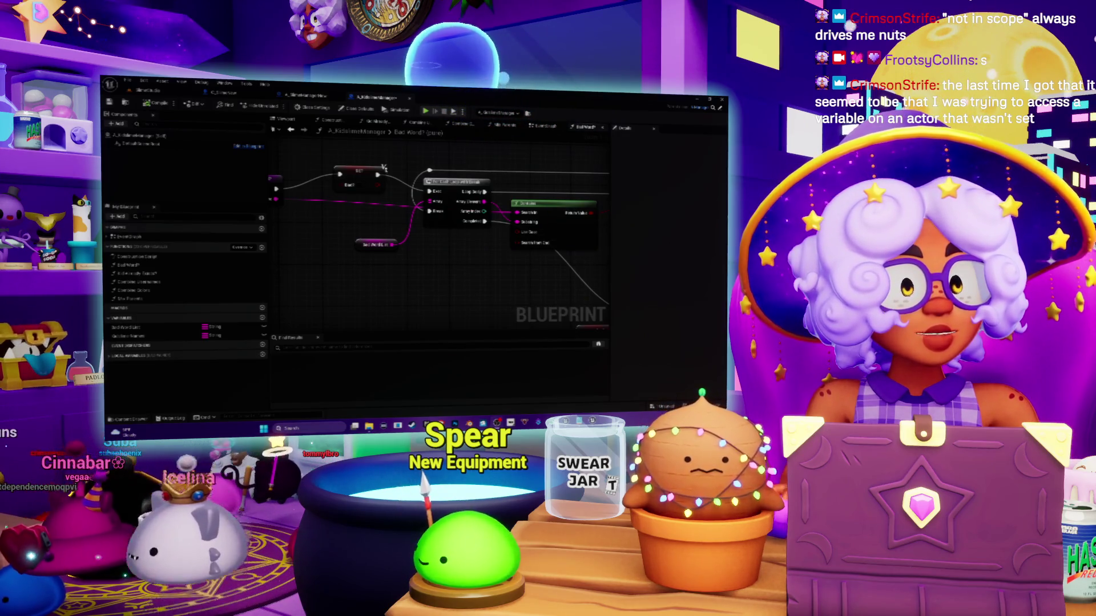
{"action": "left_click", "coordinate": [497, 113]}
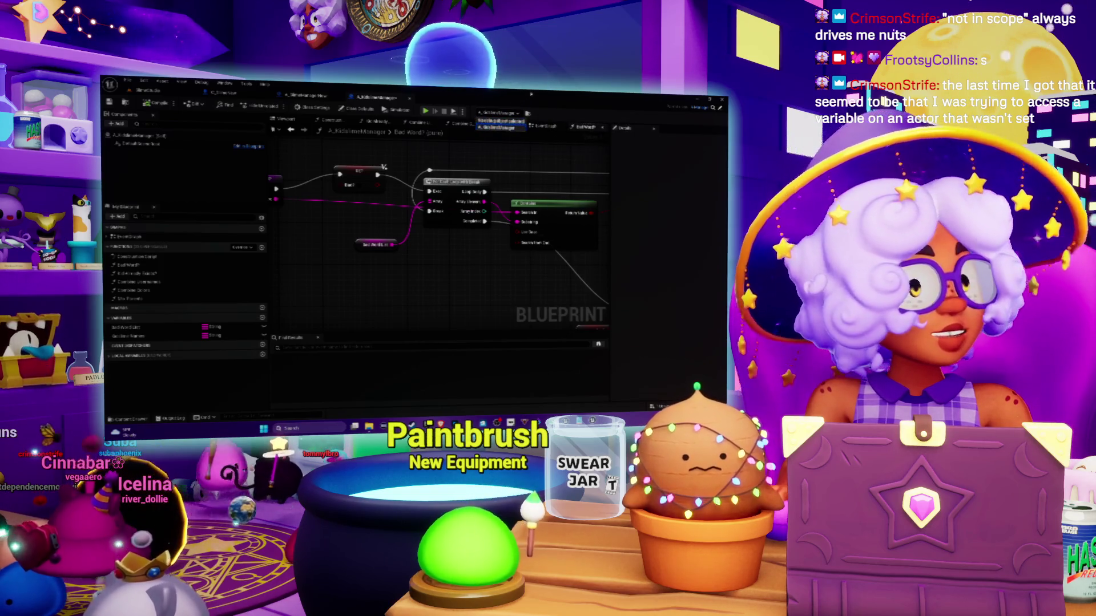
Watch the loop node's Array Element value, then return to the main level editor
{"action": "mouse_move", "coordinate": [424, 270]}
{"action": "left_mouse_down"}
{"action": "mouse_move", "coordinate": [430, 279]}
{"action": "mouse_move", "coordinate": [377, 259]}
{"action": "left_mouse_up"}
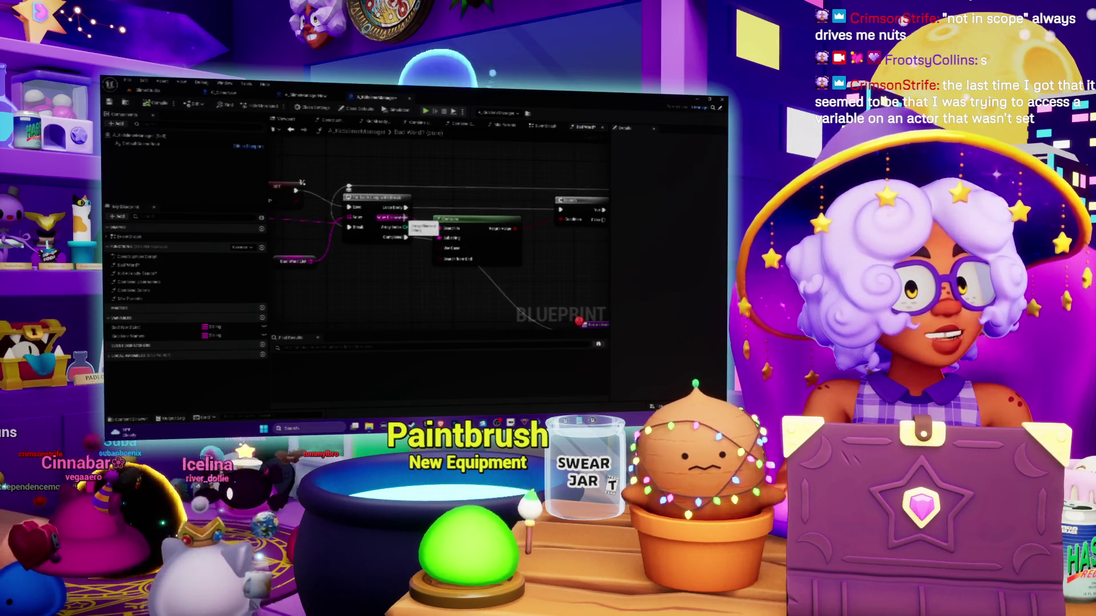
{"action": "left_click_drag", "start_coordinate": [412, 208], "coordinate": [386, 202]}
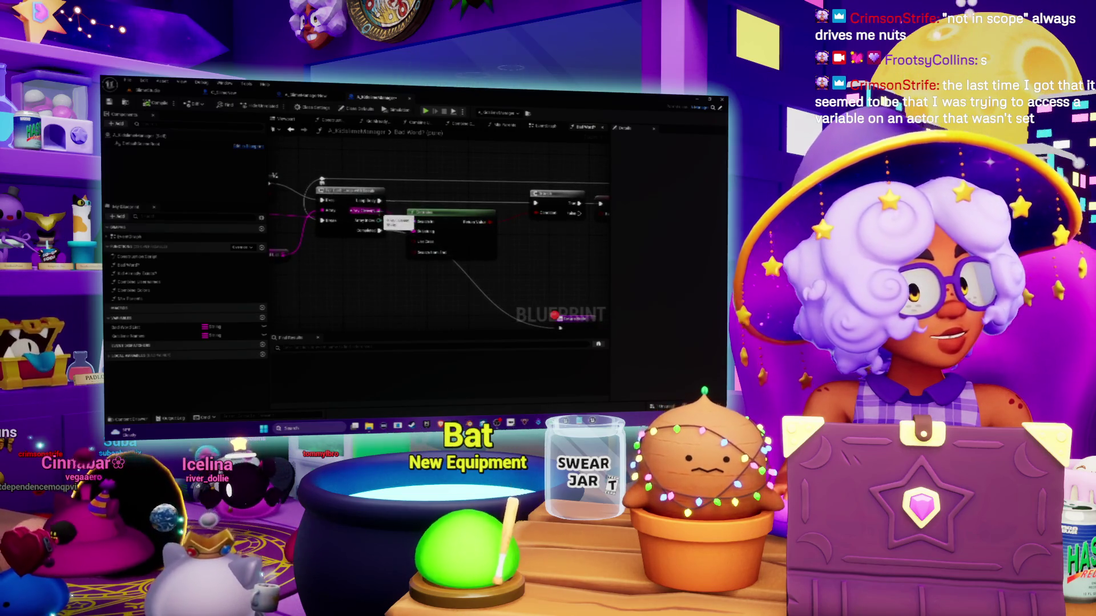
{"action": "right_click", "coordinate": [380, 212]}
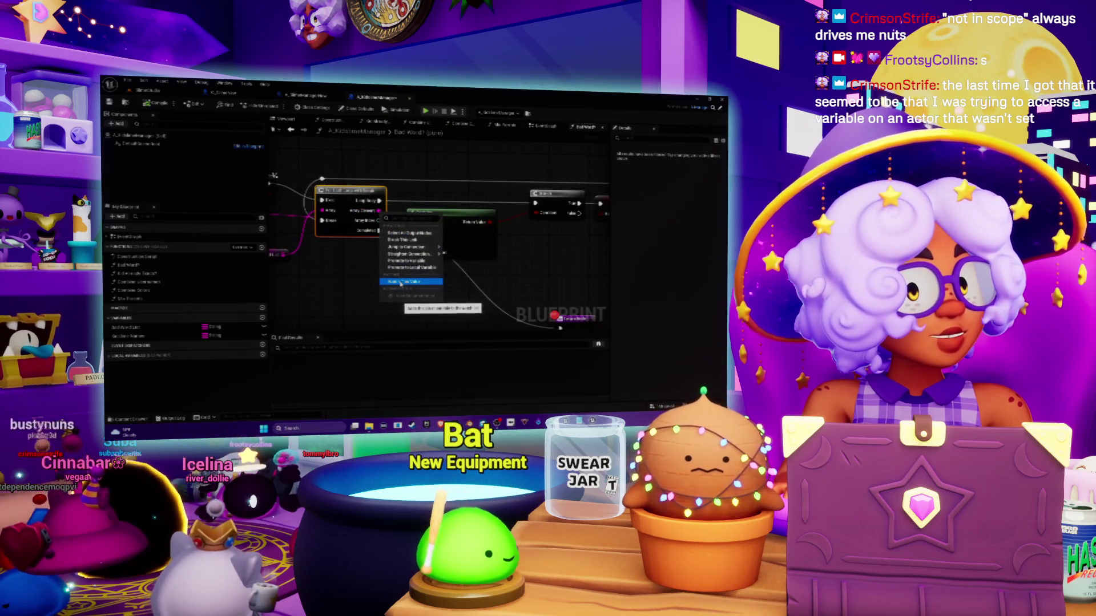
{"action": "left_click", "coordinate": [401, 282]}
{"action": "left_click_drag", "start_coordinate": [409, 277], "coordinate": [358, 265]}
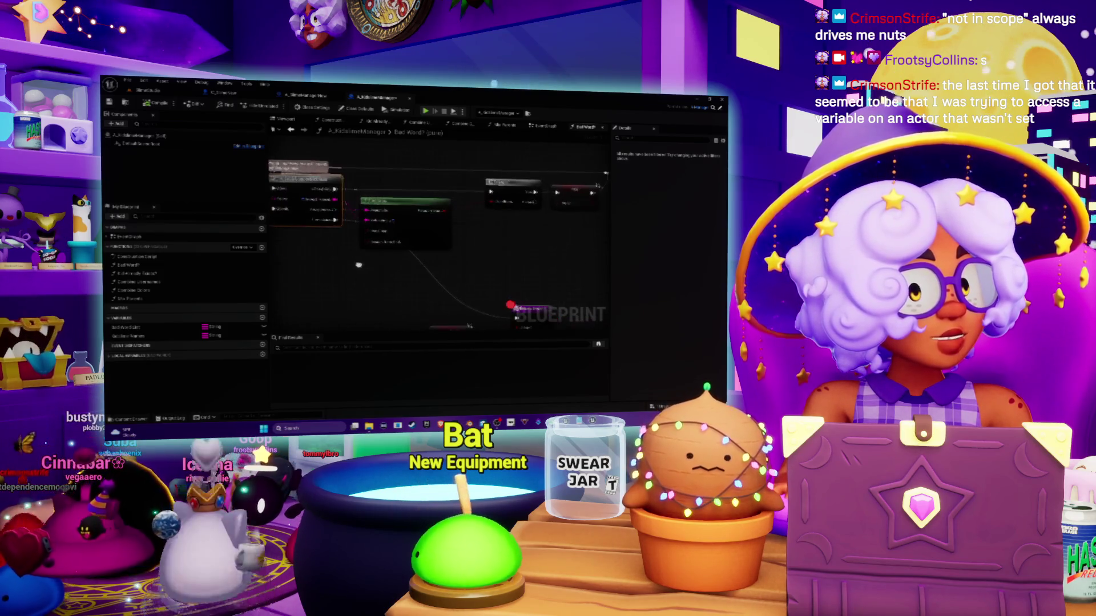
{"action": "mouse_move", "coordinate": [430, 272]}
{"action": "left_mouse_down"}
{"action": "mouse_move", "coordinate": [420, 249]}
{"action": "mouse_move", "coordinate": [461, 258]}
{"action": "left_mouse_up"}
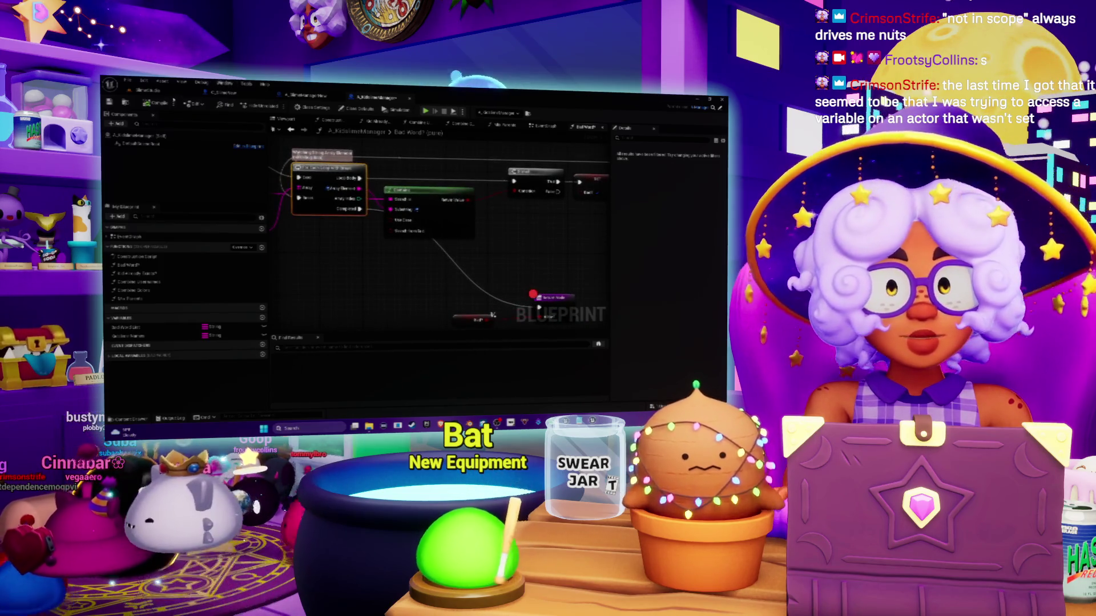
{"action": "left_click", "coordinate": [160, 95]}
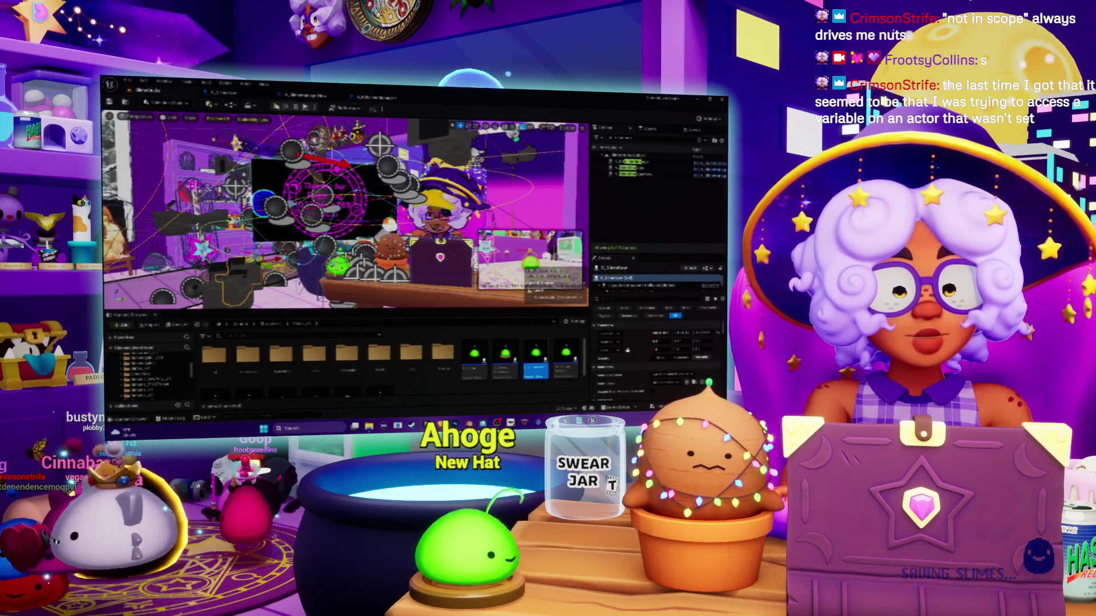
Playtest with Alt+P, step into Bad Word? at the Print breakpoint, then end the session
{"action": "key", "text": "alt+p"}
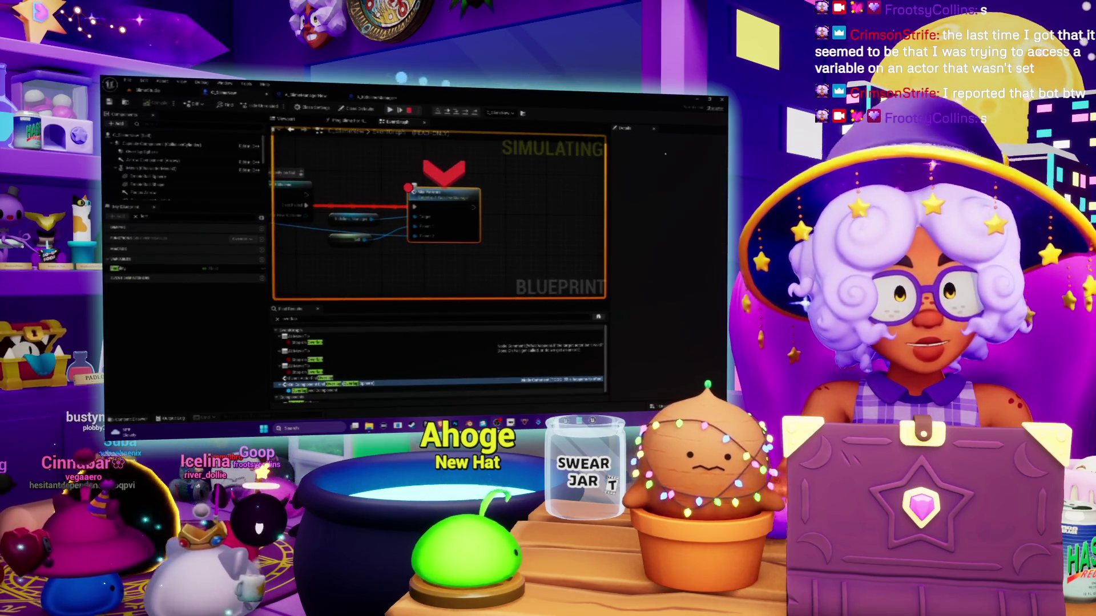
{"action": "key", "text": "F11"}
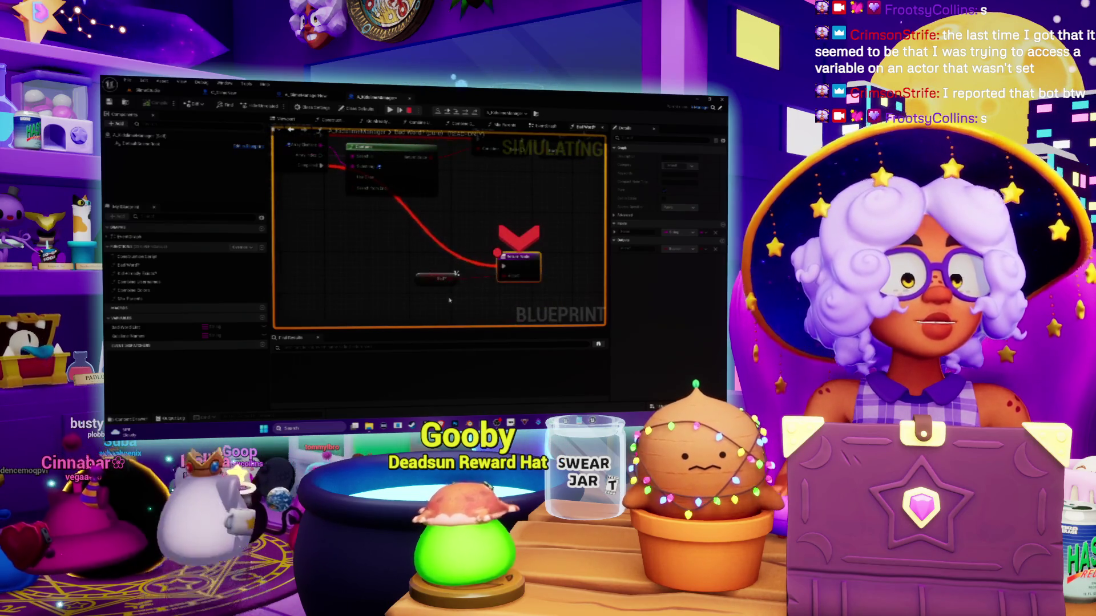
{"action": "mouse_move", "coordinate": [432, 254]}
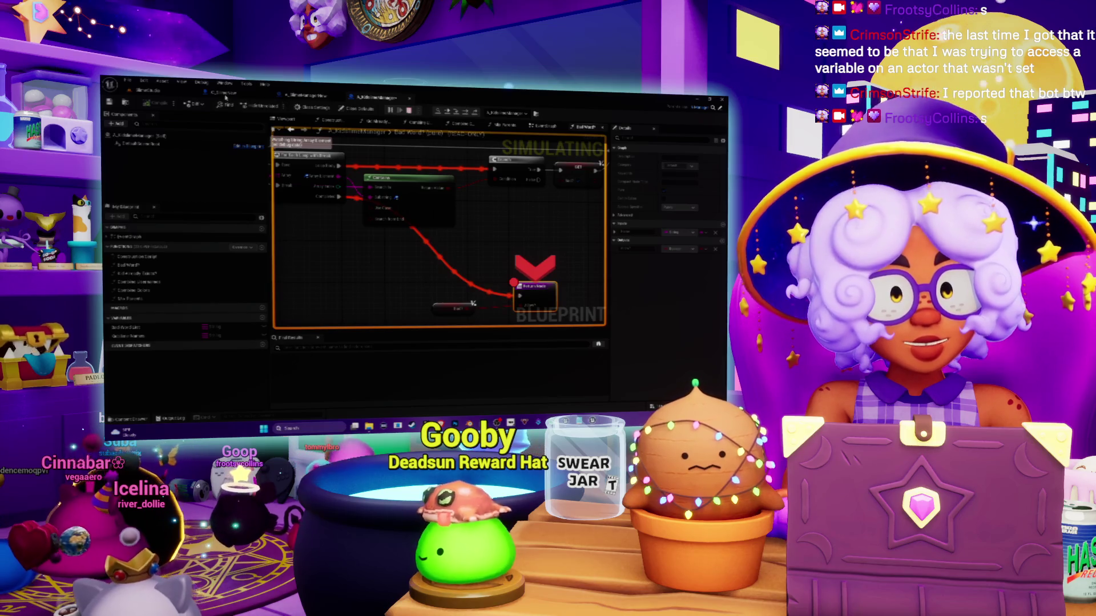
{"action": "key", "text": "Escape"}
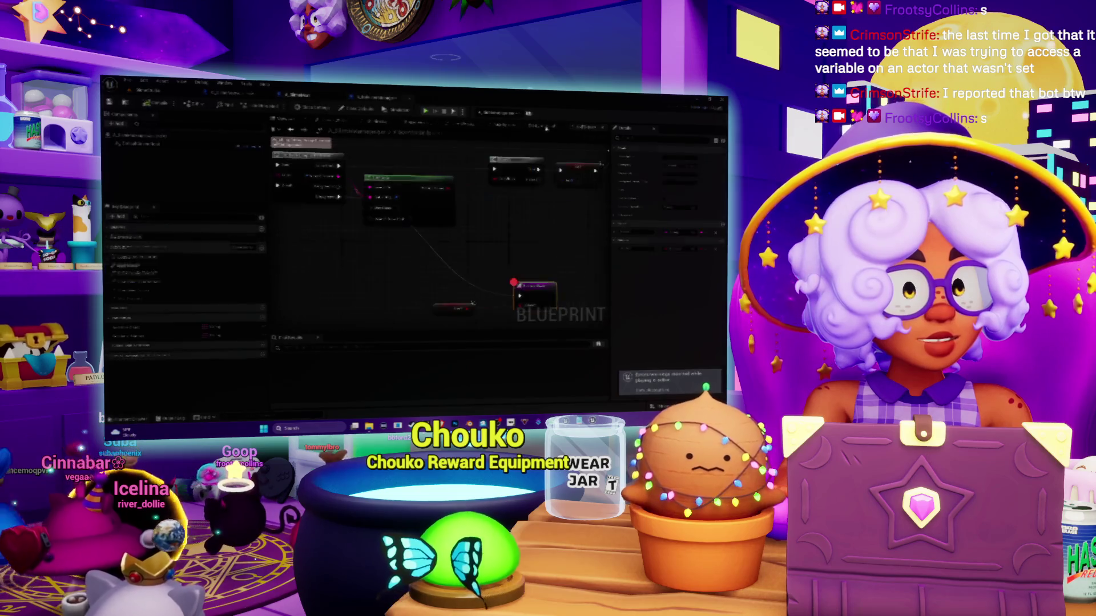
{"action": "left_click", "coordinate": [506, 126]}
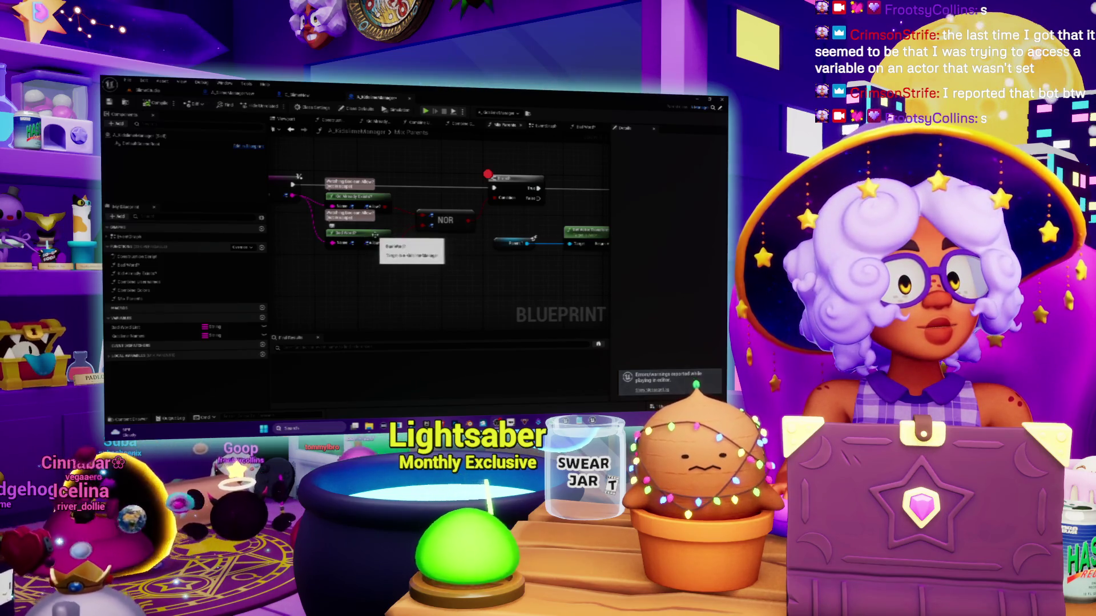
{"action": "double_click", "coordinate": [374, 235]}
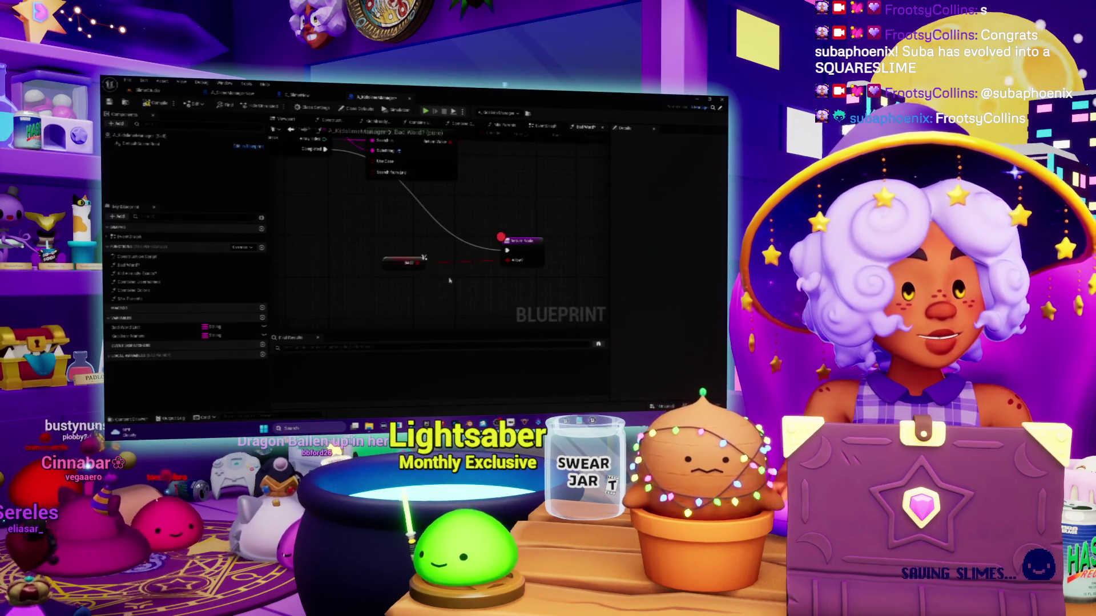
Place a NOT boolean node in the Bad Word? graph
{"action": "right_click", "coordinate": [449, 274]}
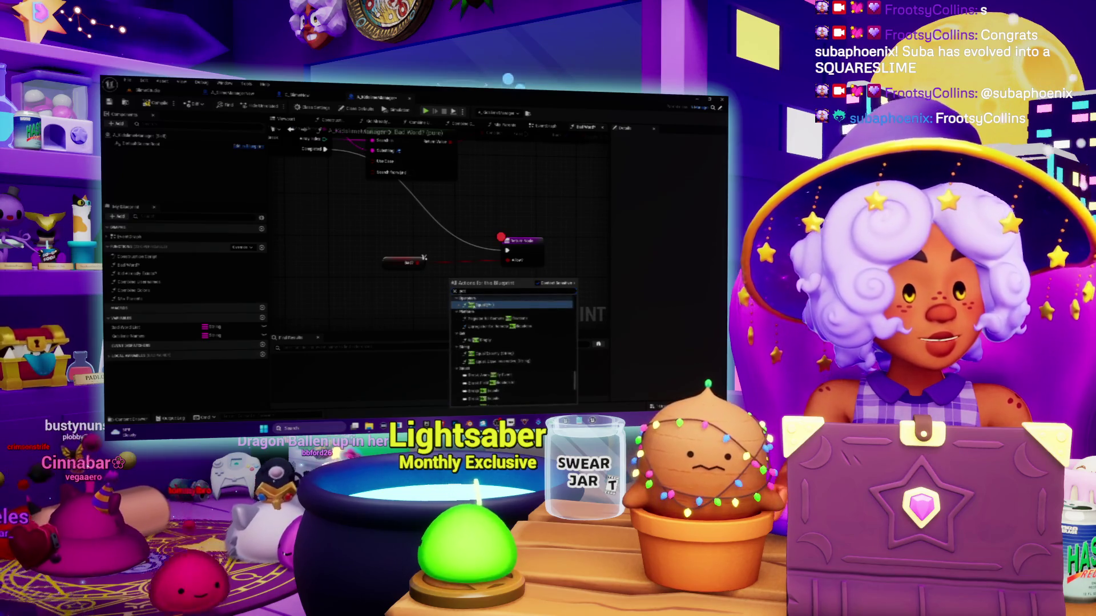
{"action": "scroll", "coordinate": [484, 342], "scroll_direction": "up", "scroll_amount": 5}
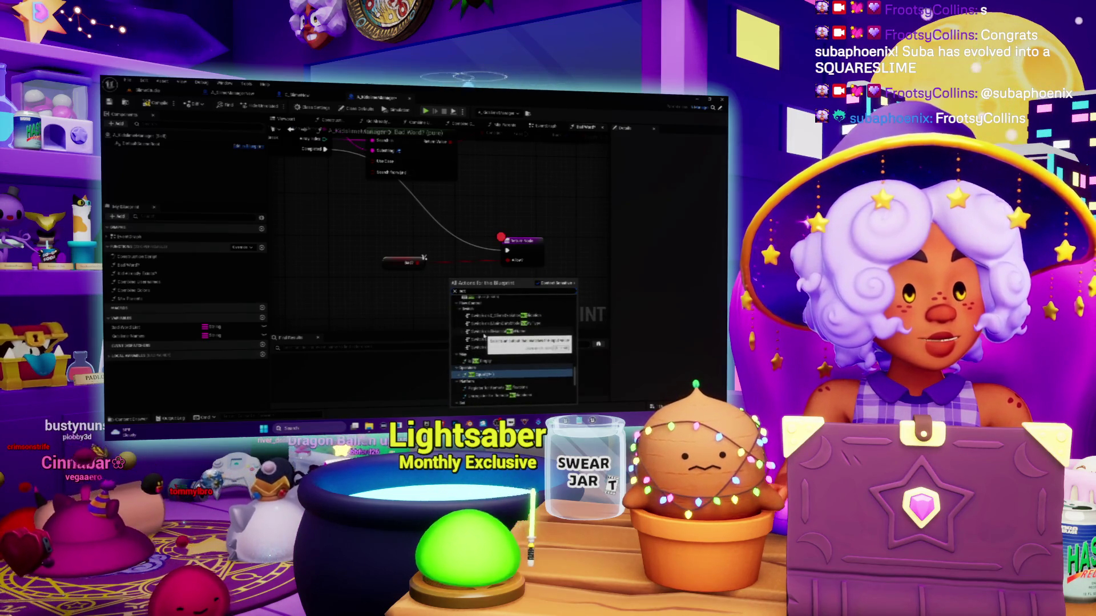
{"action": "type", "text": "bool"}
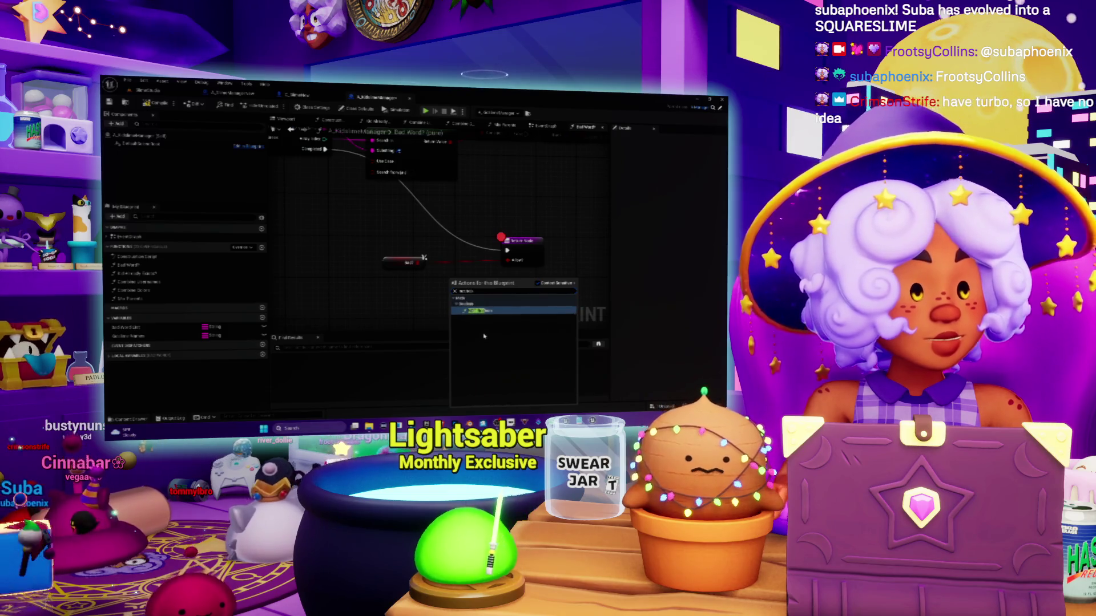
{"action": "key", "text": "Return"}
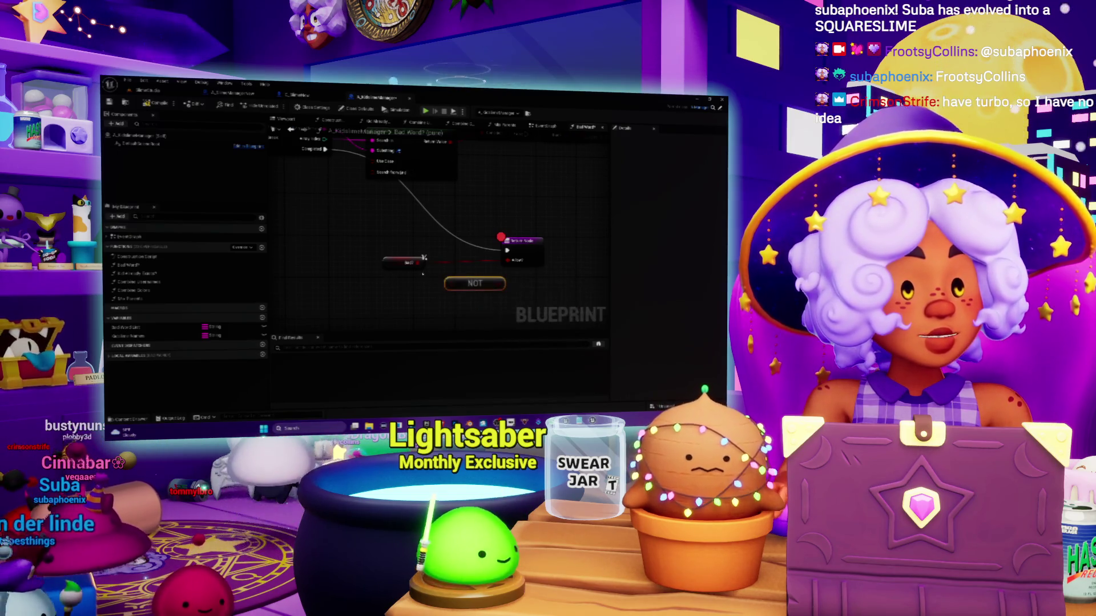
Wire the Bad? result into the NOT node and its output onward, then switch to Spotify
{"action": "left_click_drag", "start_coordinate": [424, 258], "coordinate": [451, 284]}
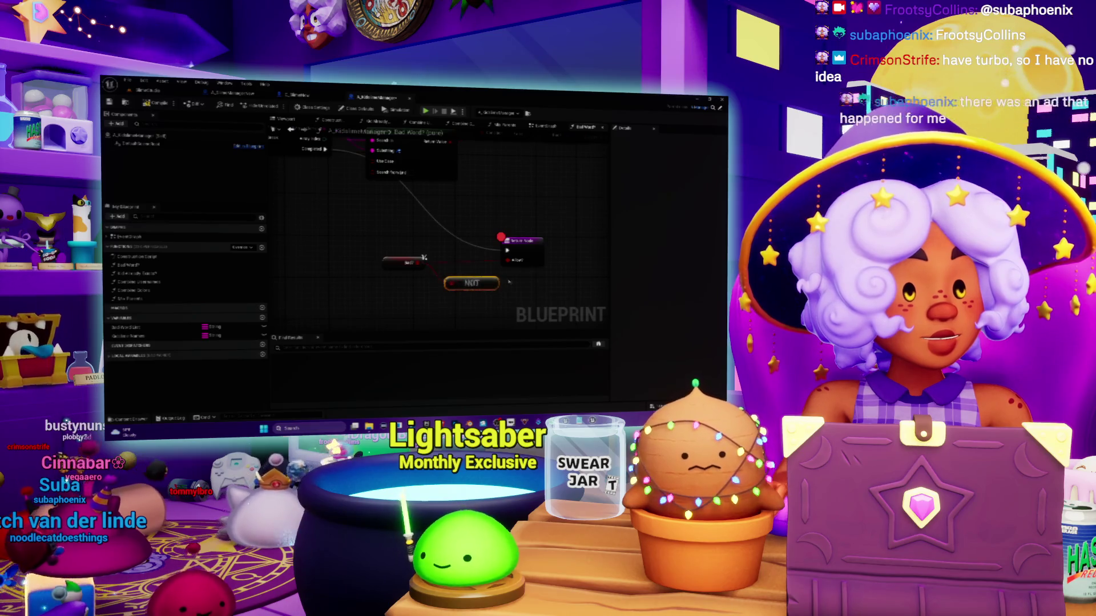
{"action": "mouse_move", "coordinate": [496, 282]}
{"action": "left_mouse_down"}
{"action": "mouse_move", "coordinate": [519, 279]}
{"action": "mouse_move", "coordinate": [461, 268]}
{"action": "left_mouse_up"}
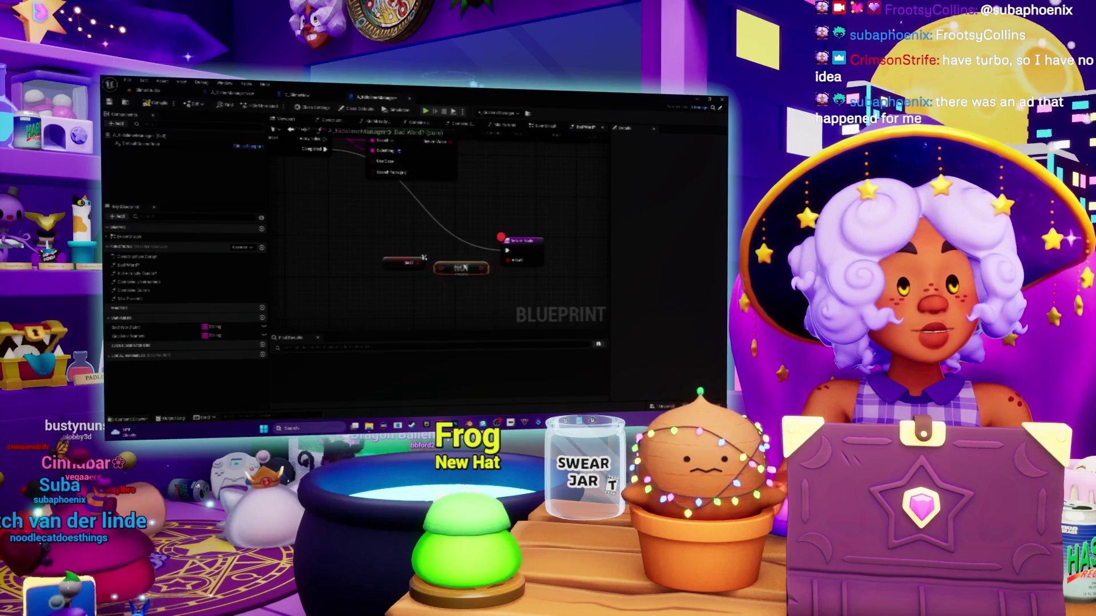
{"action": "key", "text": "alt+Tab"}
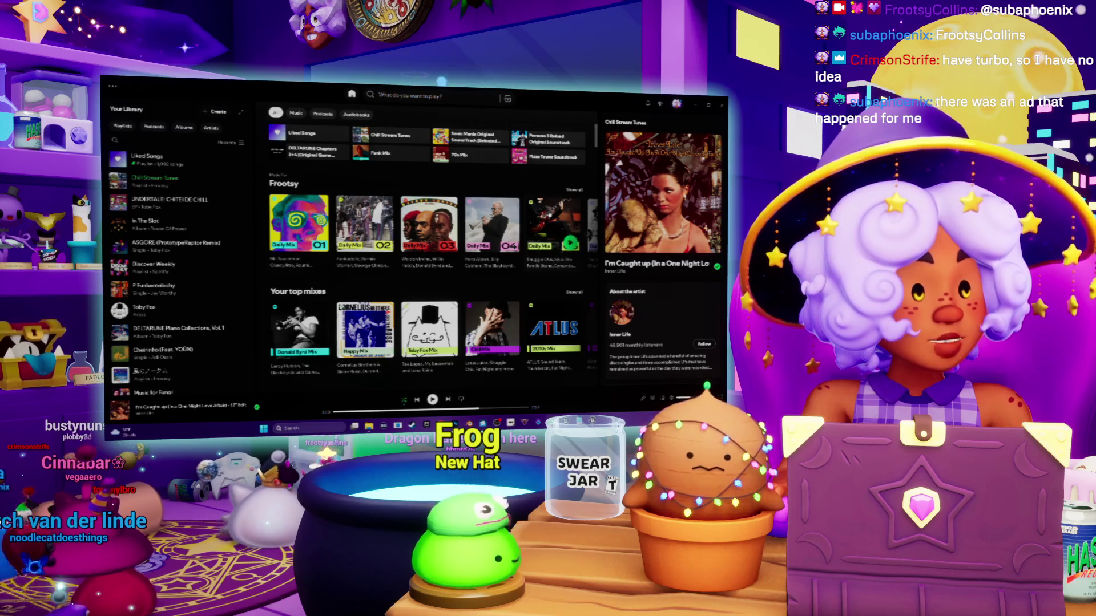
Minimize Spotify so the Blueprint graph with the NOT node shows
{"action": "left_click", "coordinate": [696, 106]}
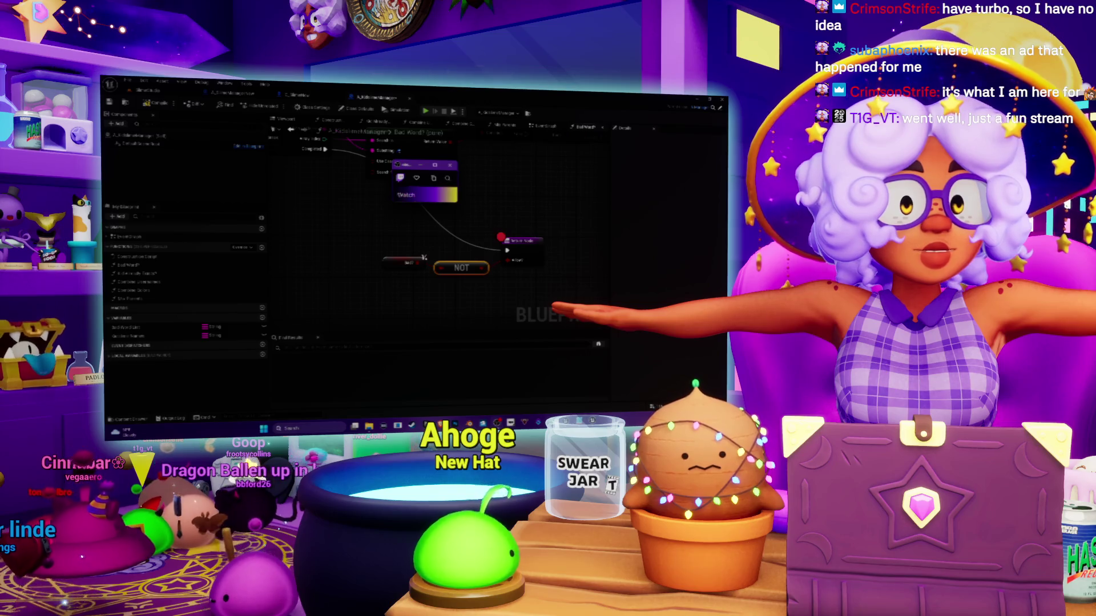
Switch from the Unreal Blueprint editor back to Spotify's home screen
{"action": "key", "text": "alt+Tab"}
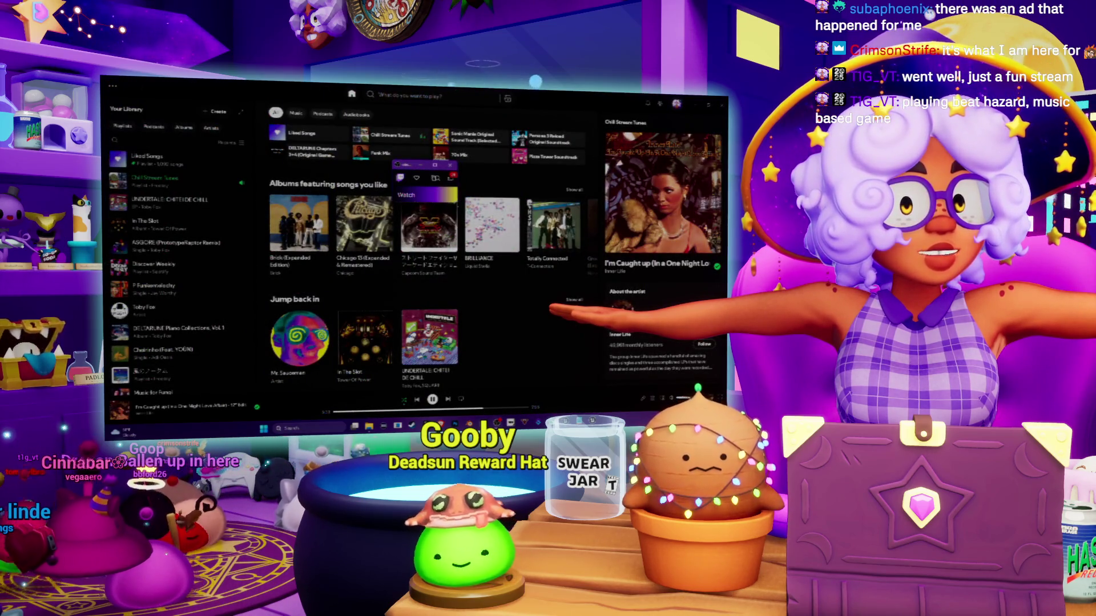
Move the small Twitch window up and to the left to reveal the offline channel page
{"action": "mouse_move", "coordinate": [531, 169]}
{"action": "left_mouse_down"}
{"action": "mouse_move", "coordinate": [411, 153]}
{"action": "mouse_move", "coordinate": [242, 84]}
{"action": "left_mouse_up"}
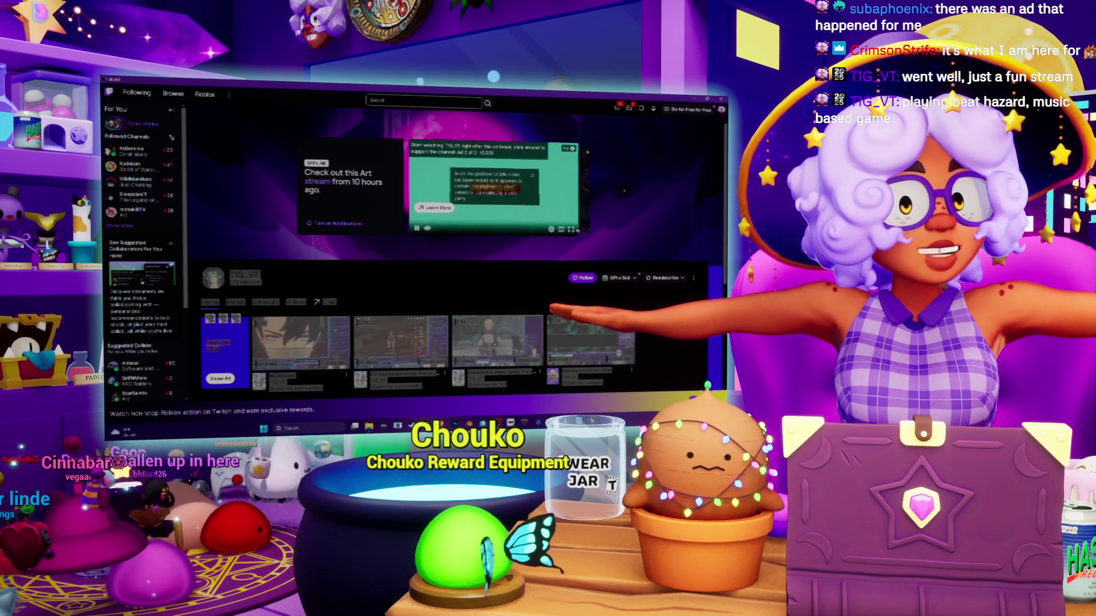
Go to the channel's Videos section and play one of its recent broadcasts
{"action": "mouse_move", "coordinate": [572, 229]}
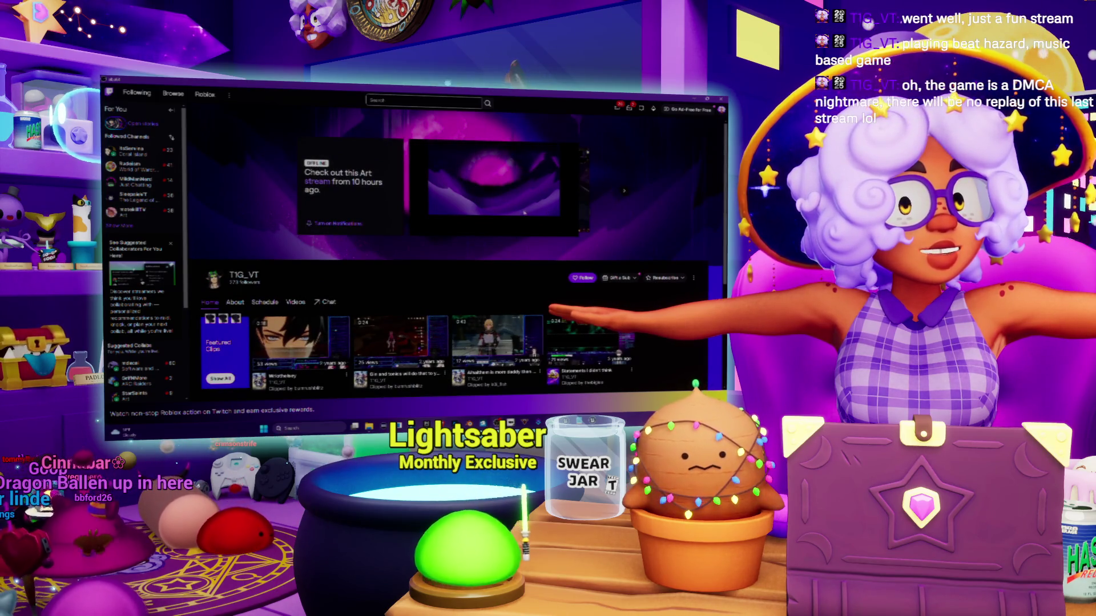
{"action": "scroll", "coordinate": [400, 274], "scroll_direction": "down", "scroll_amount": 3}
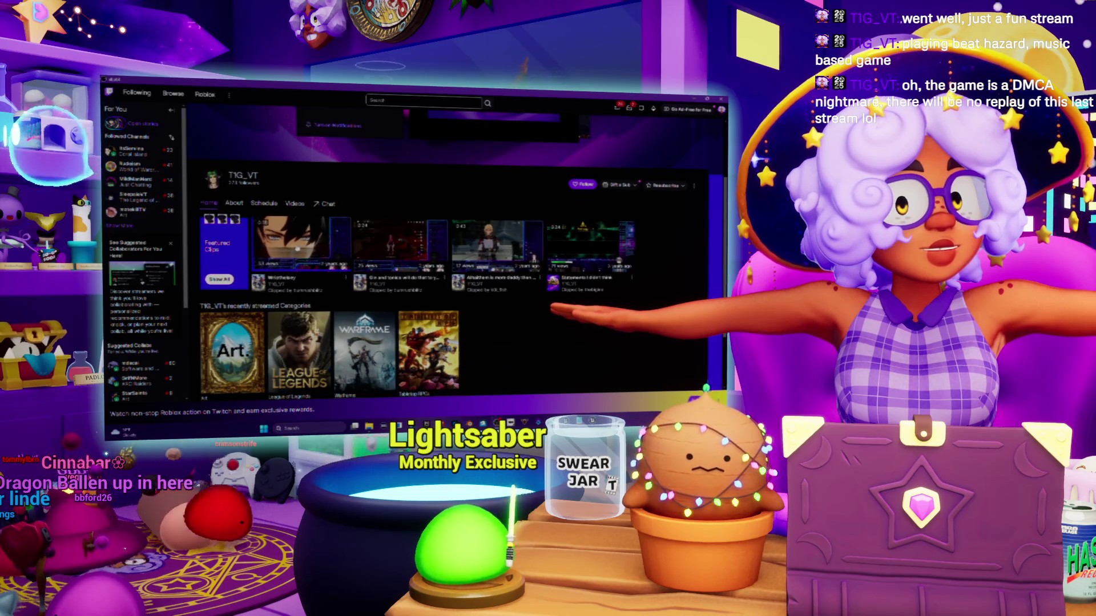
{"action": "scroll", "coordinate": [297, 249], "scroll_direction": "down", "scroll_amount": 2}
{"action": "scroll", "coordinate": [238, 286], "scroll_direction": "up", "scroll_amount": 5}
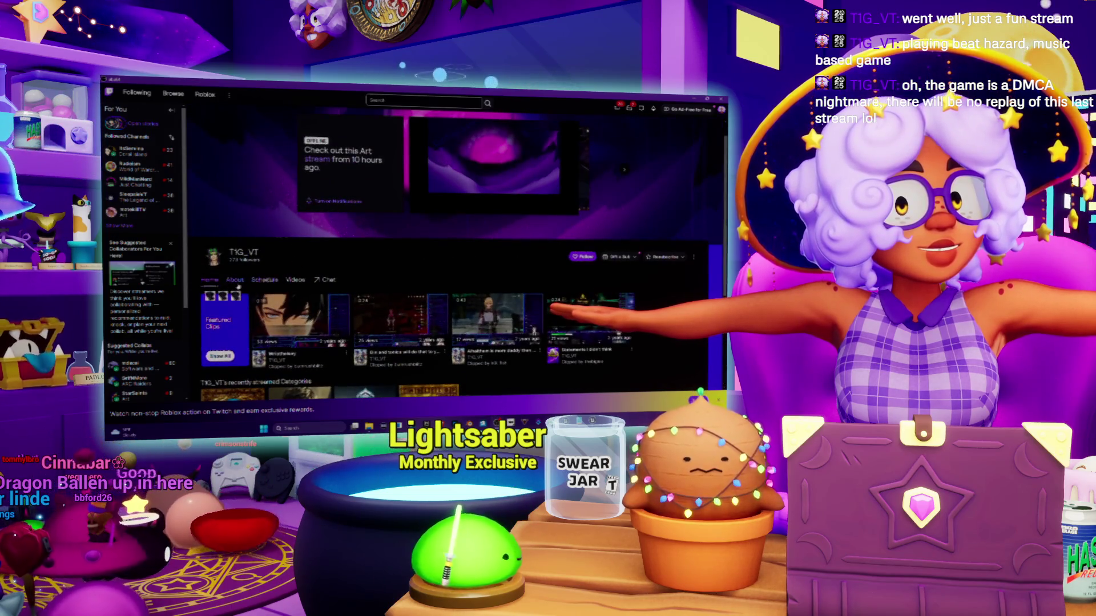
{"action": "left_click", "coordinate": [295, 280]}
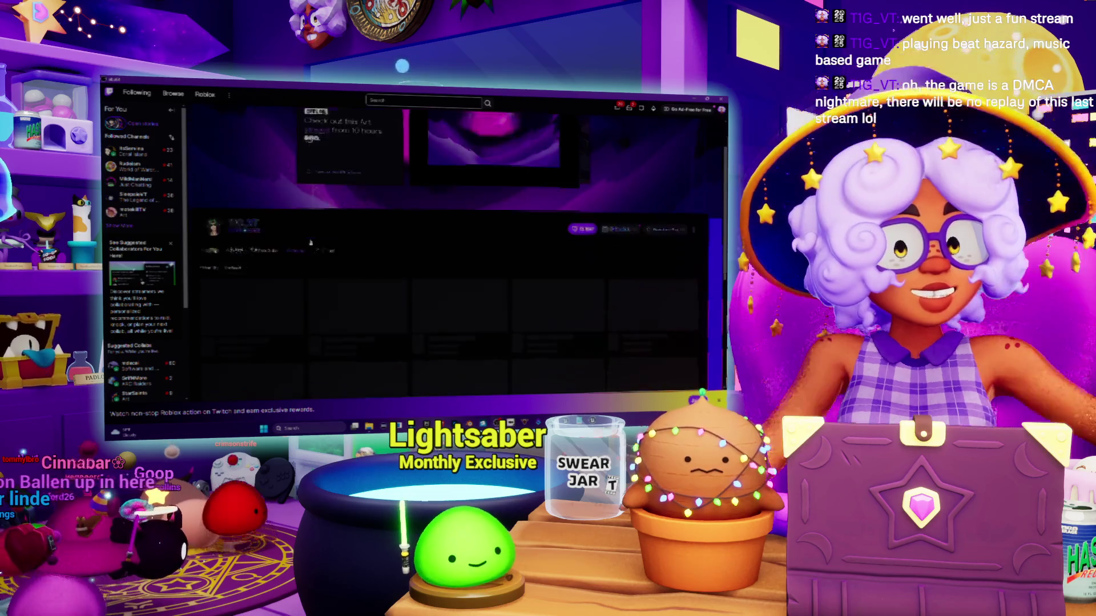
{"action": "scroll", "coordinate": [310, 243], "scroll_direction": "down", "scroll_amount": 2}
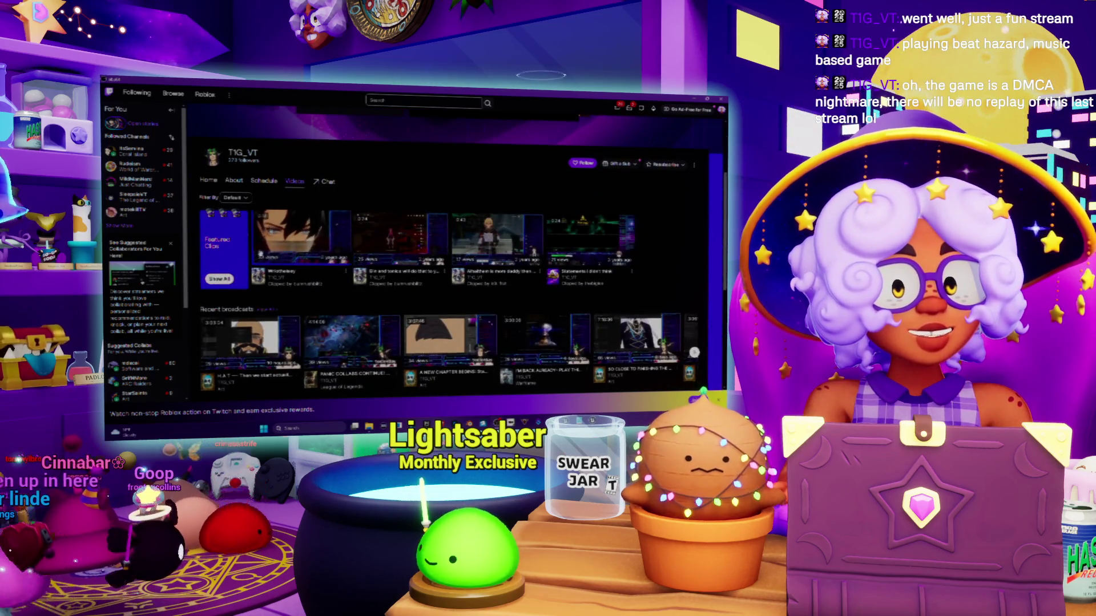
{"action": "left_click", "coordinate": [266, 309]}
{"action": "left_click", "coordinate": [251, 208]}
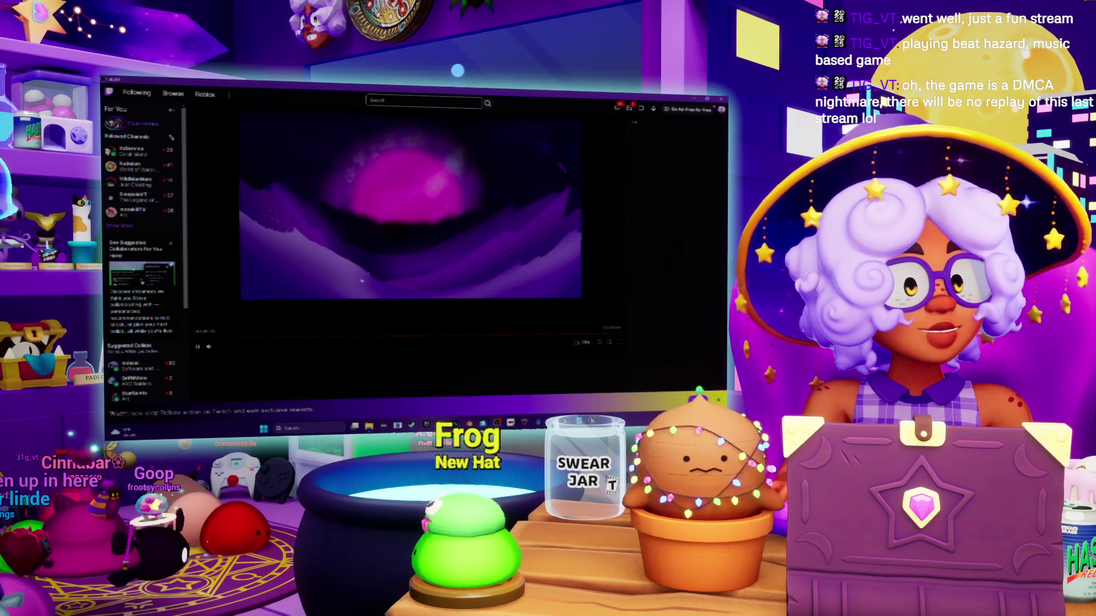
Skip the replay ahead to a later point on the seek bar
{"action": "left_click", "coordinate": [434, 339]}
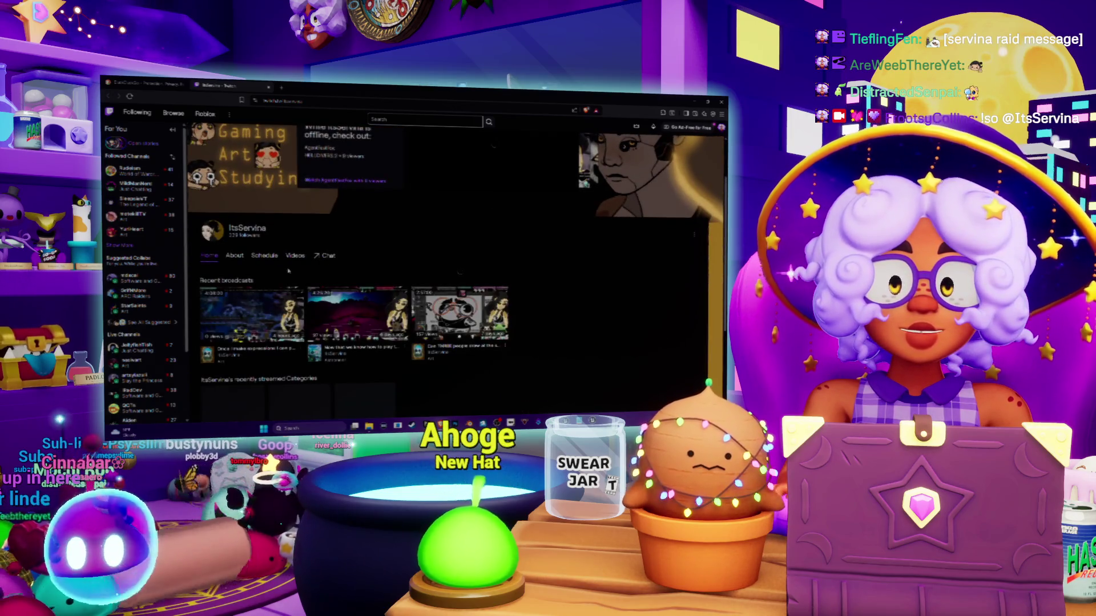
Play one of the other creator's recent broadcasts and jump ahead to the face-drawing scene
{"action": "left_click", "coordinate": [252, 311]}
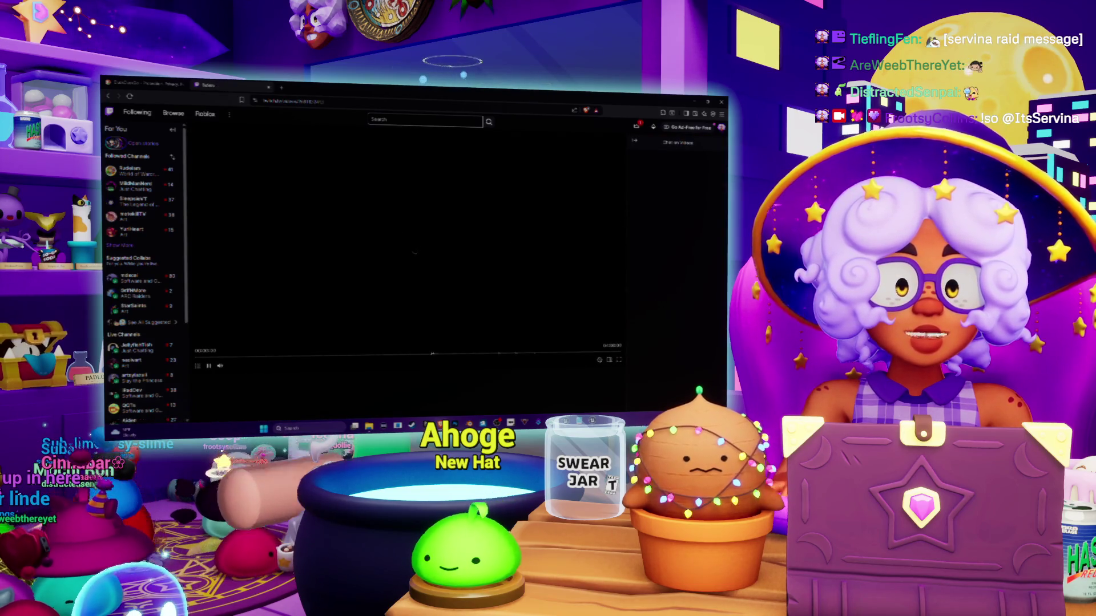
{"action": "left_click", "coordinate": [363, 358]}
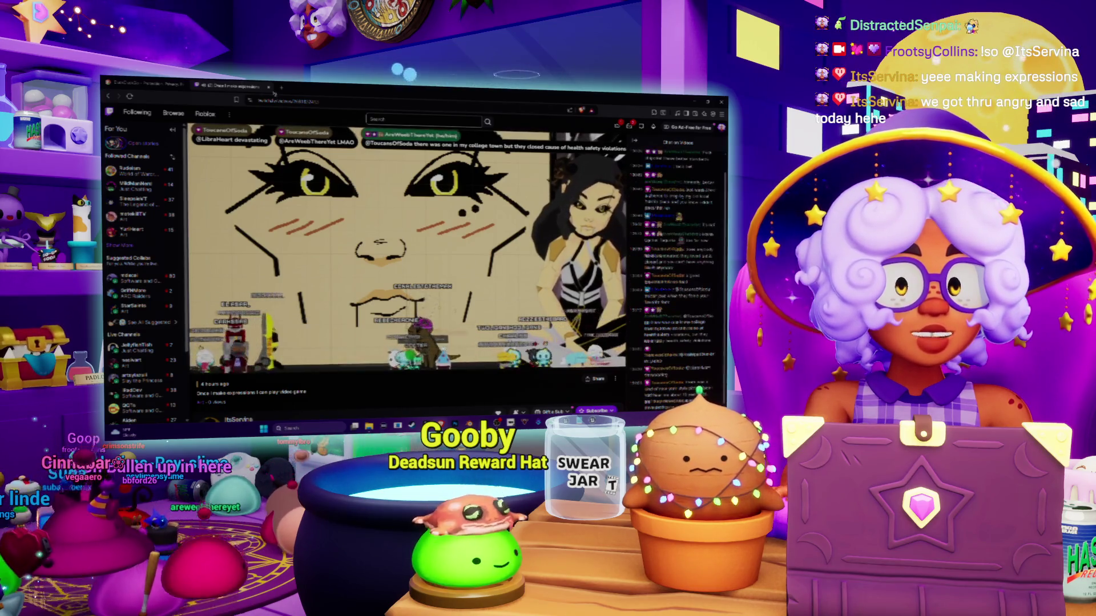
Close the other creator's stream tab and get back to the Twitch rigging broadcast
{"action": "key", "text": "ctrl+w"}
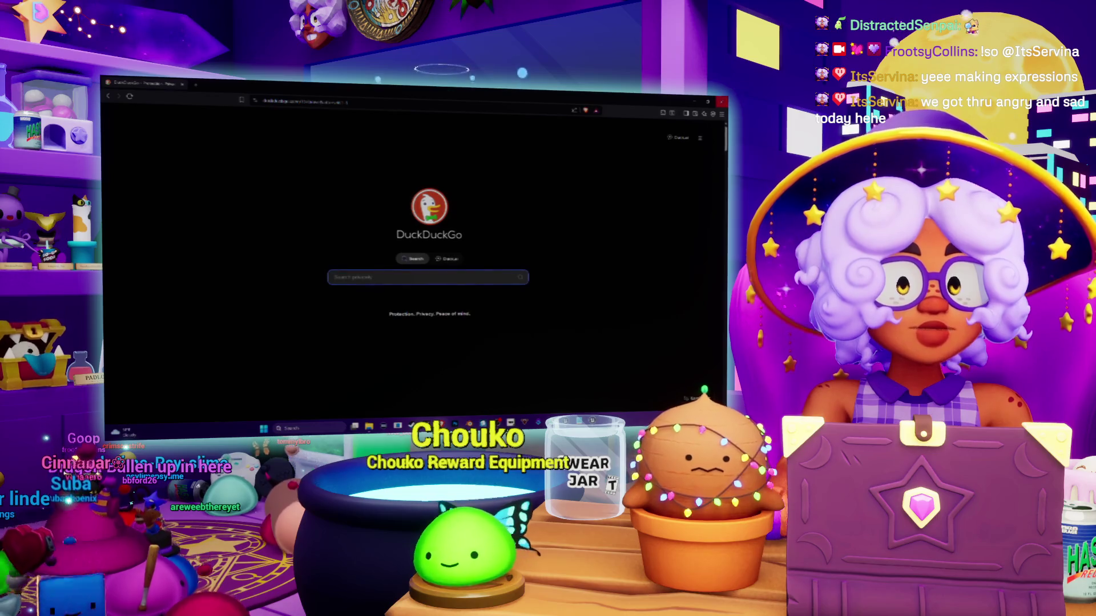
{"action": "key", "text": "ctrl+shift+t"}
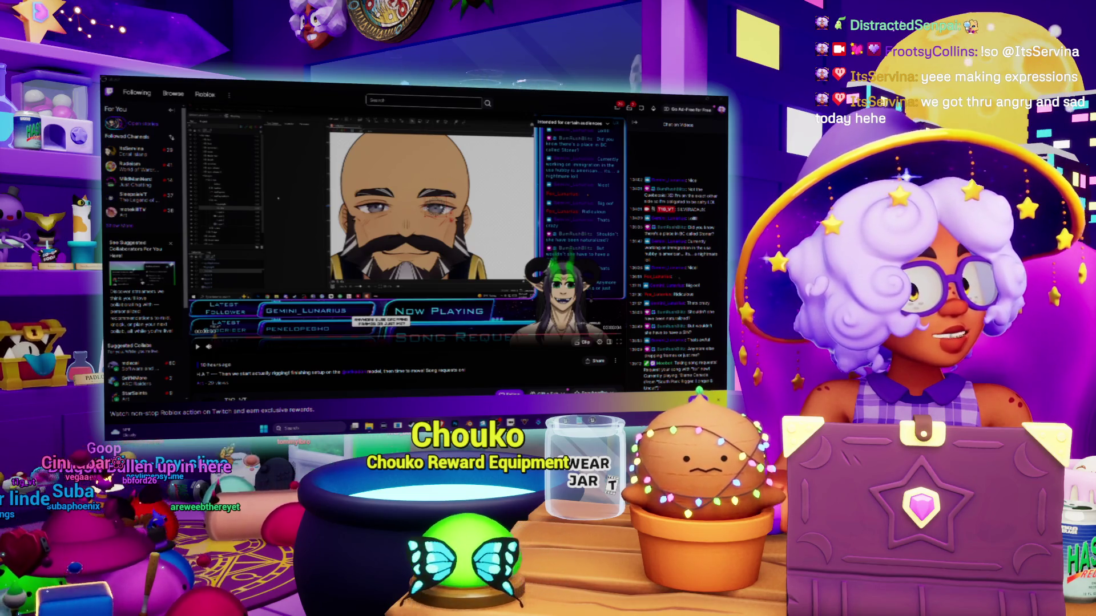
{"action": "key", "text": "alt+Tab"}
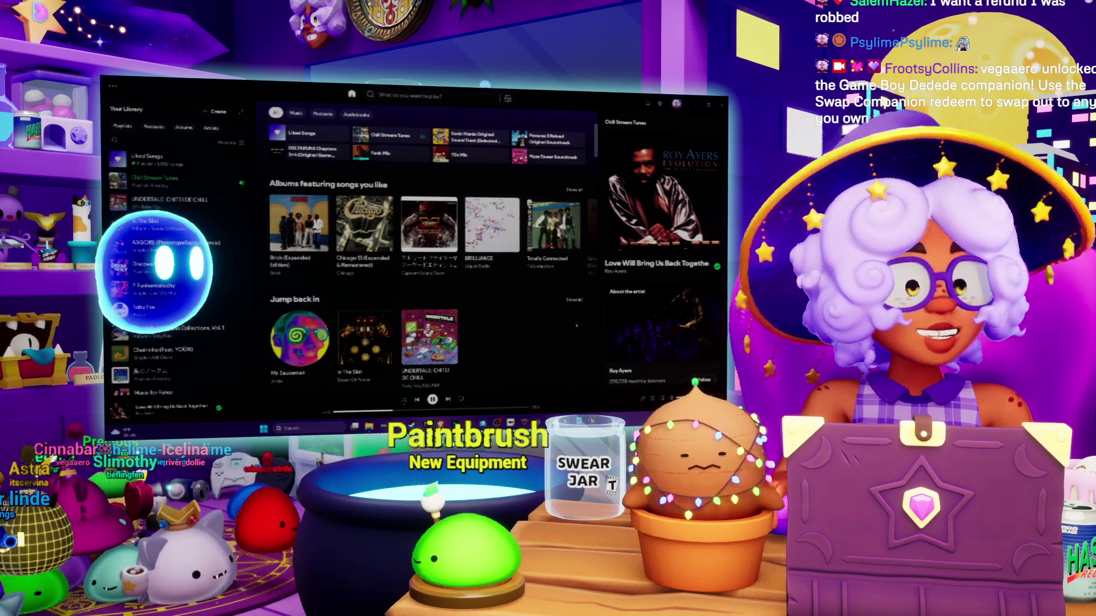
{"action": "key", "text": "alt+Tab"}
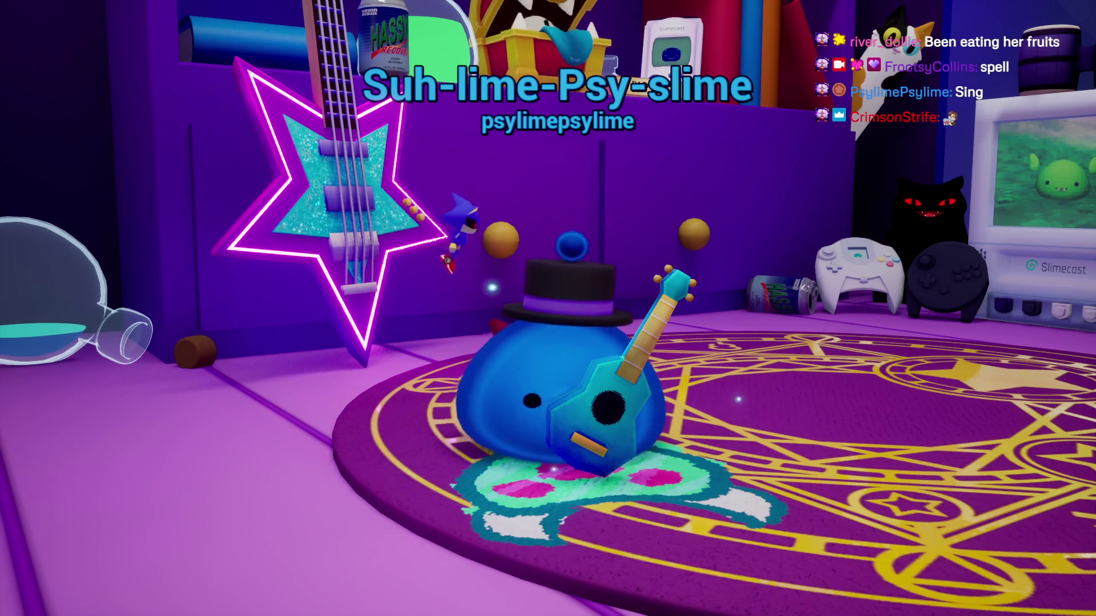
Start a playtest with Alt+P so the game runs until a Blueprint breakpoint
{"action": "key", "text": "alt+p"}
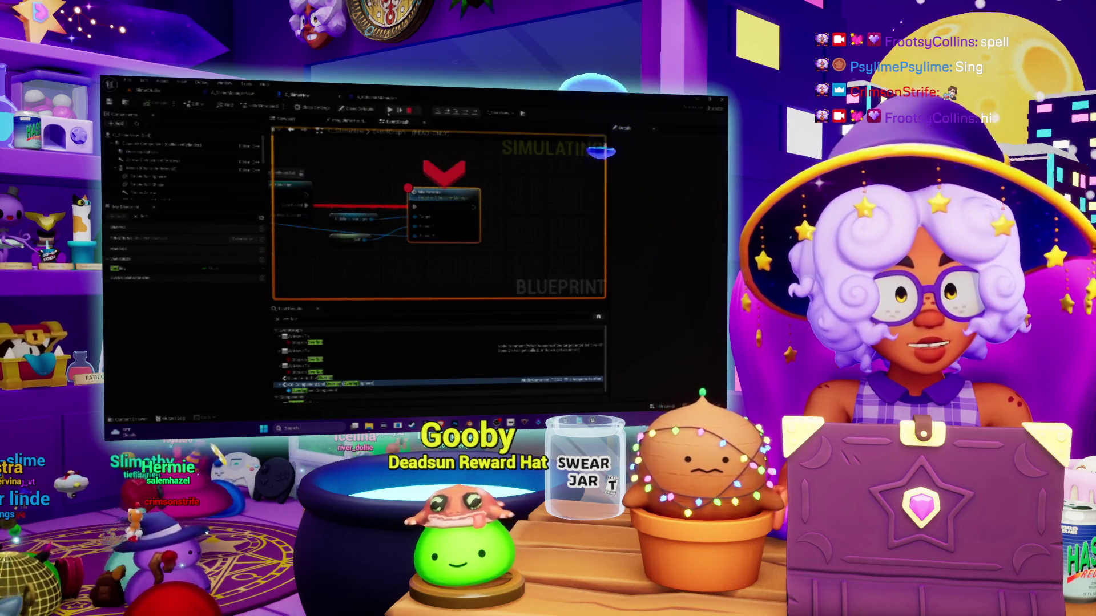
Resume execution twice, passing breakpoints until the Mix Parents graph breakpoint is hit
{"action": "left_click", "coordinate": [390, 110]}
{"action": "mouse_move", "coordinate": [407, 249]}
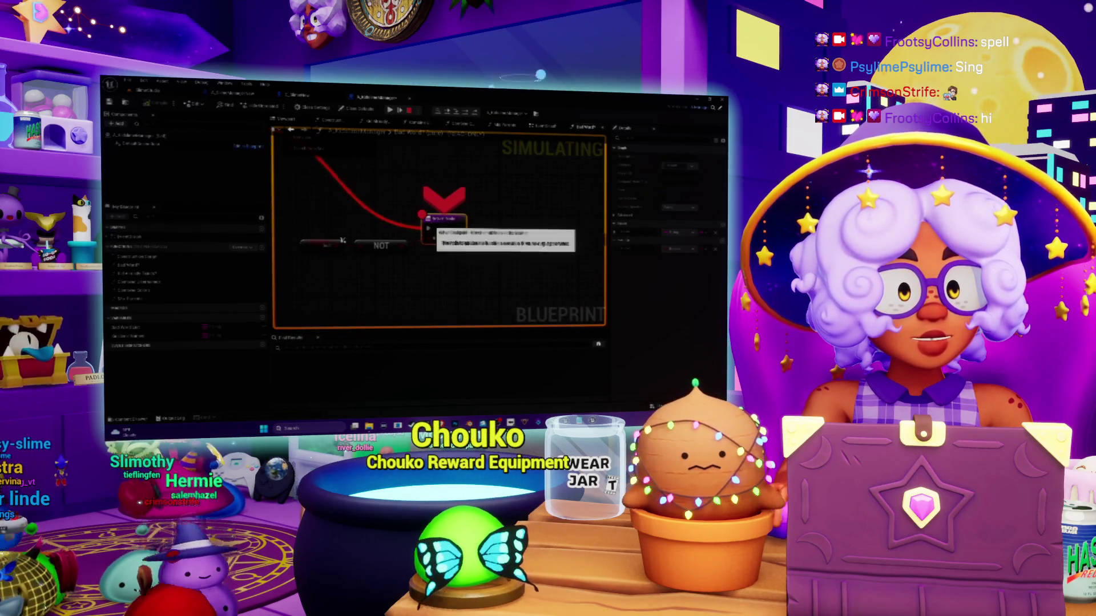
{"action": "left_click", "coordinate": [400, 111]}
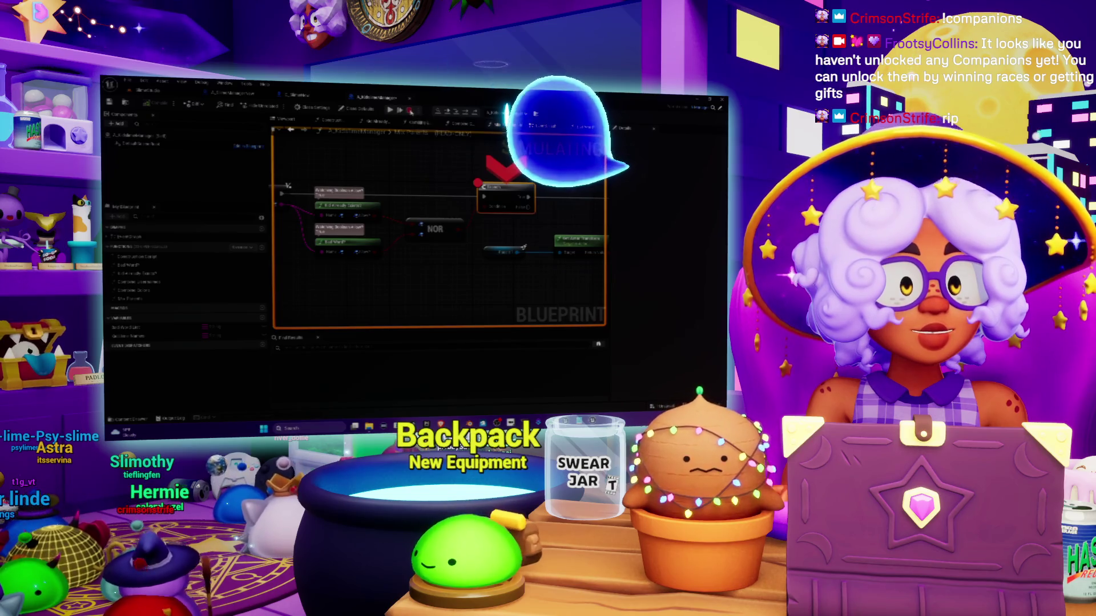
Stop the playtest, open the Bad Word? function graph, delete its NOT node and rearrange the nodes
{"action": "key", "text": "Escape"}
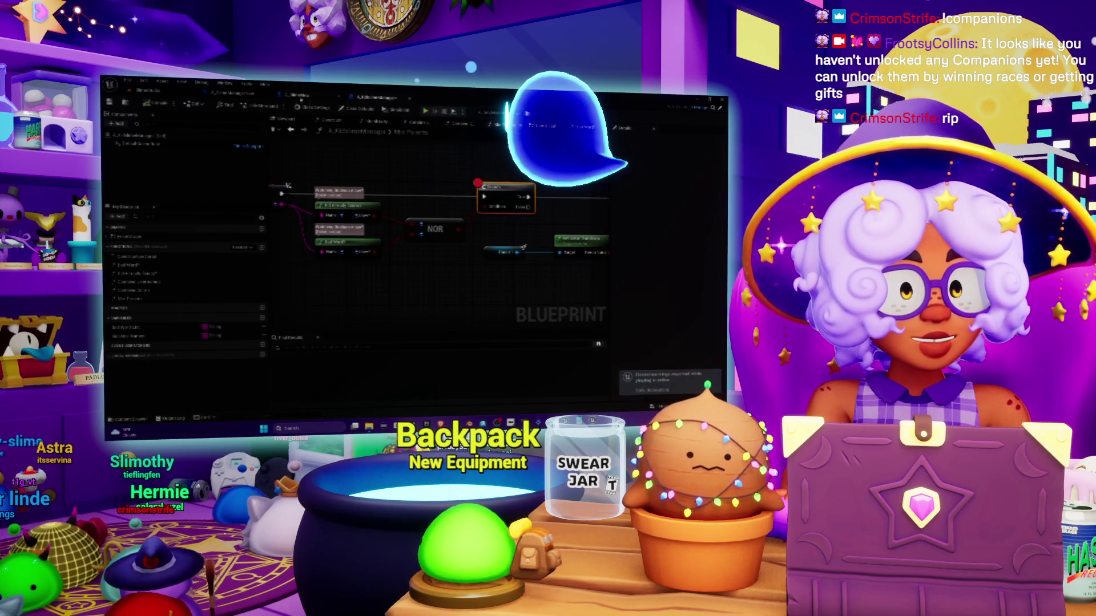
{"action": "double_click", "coordinate": [337, 242]}
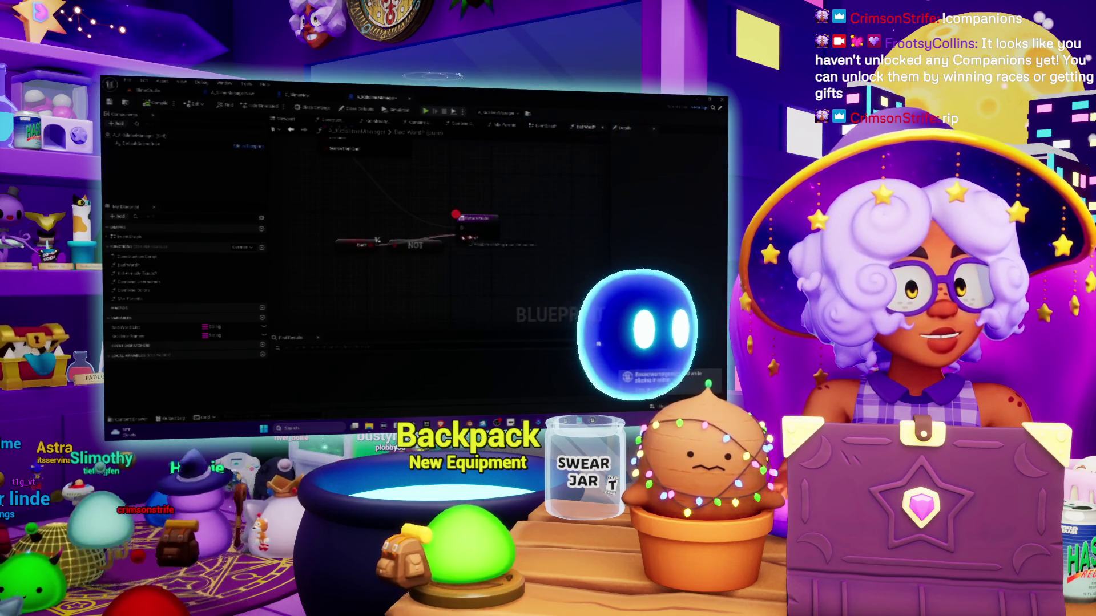
{"action": "key", "text": "Delete"}
{"action": "left_click_drag", "start_coordinate": [376, 240], "coordinate": [419, 235]}
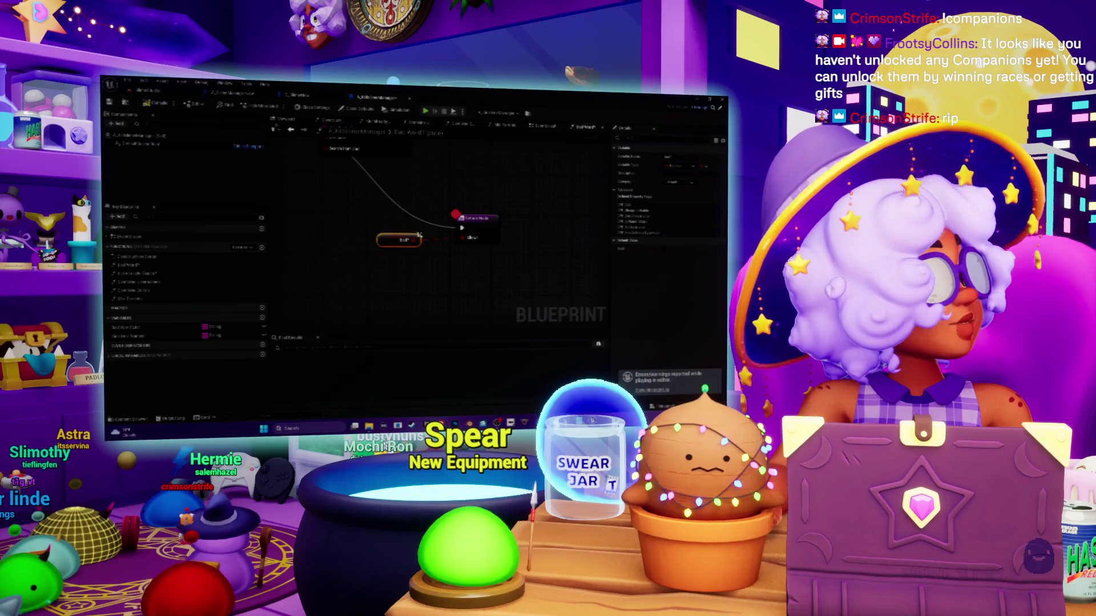
{"action": "left_click_drag", "start_coordinate": [450, 259], "coordinate": [467, 278]}
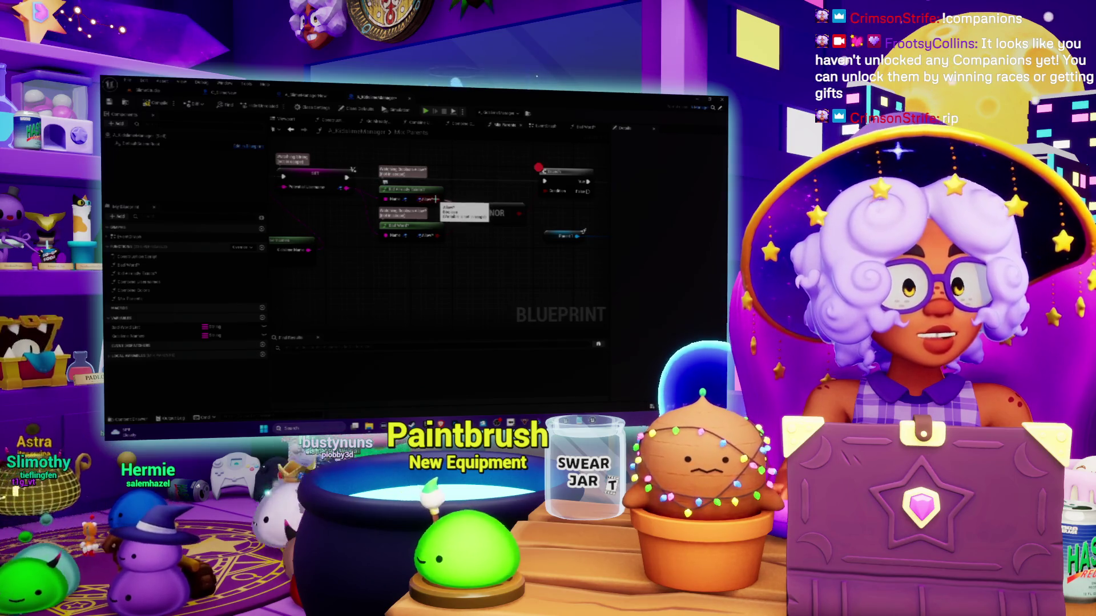
Inspect the Is Already Guessed and Bad Word? nodes in Mix Parents, then open Kid Already Exists?
{"action": "left_click_drag", "start_coordinate": [441, 205], "coordinate": [409, 218]}
{"action": "left_click", "coordinate": [399, 194]}
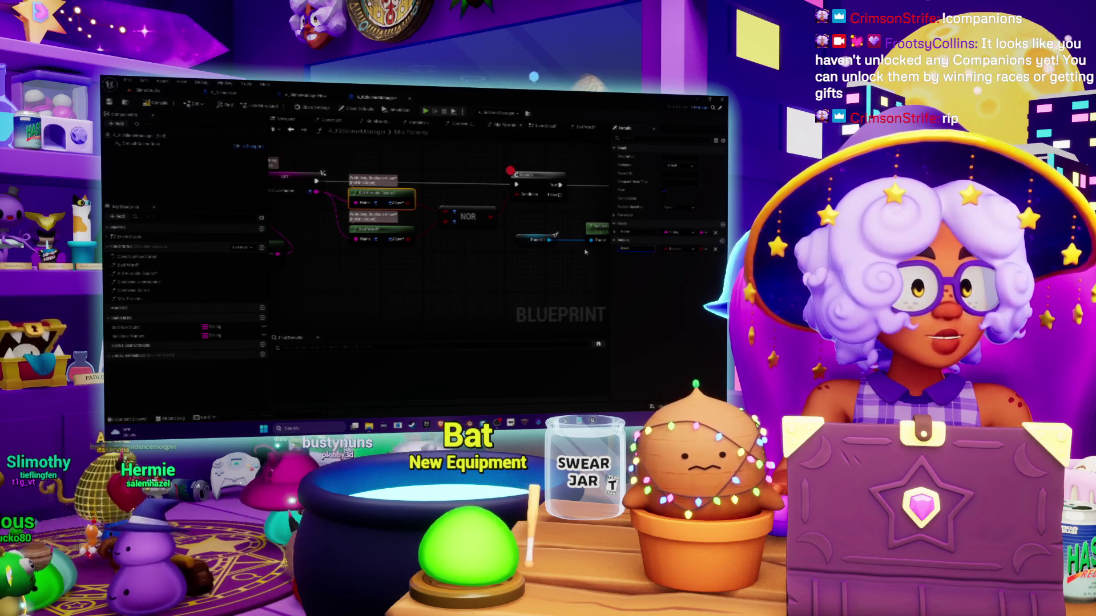
{"action": "left_click", "coordinate": [379, 232]}
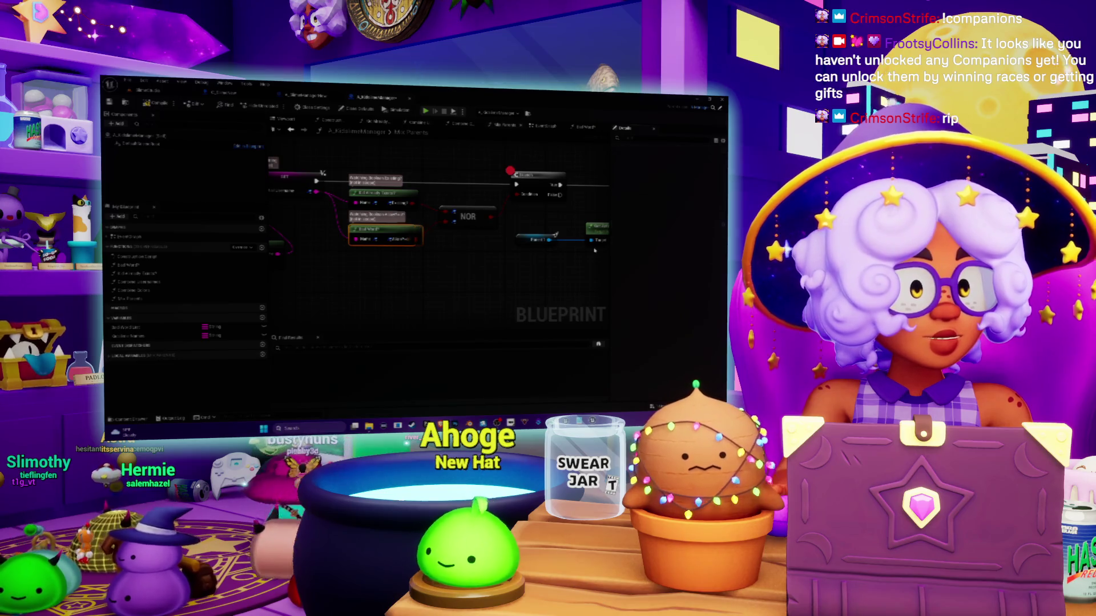
{"action": "mouse_move", "coordinate": [446, 236]}
{"action": "left_mouse_down"}
{"action": "mouse_move", "coordinate": [426, 251]}
{"action": "mouse_move", "coordinate": [448, 250]}
{"action": "left_mouse_up"}
{"action": "mouse_move", "coordinate": [451, 210]}
{"action": "left_mouse_down"}
{"action": "mouse_move", "coordinate": [420, 220]}
{"action": "mouse_move", "coordinate": [428, 238]}
{"action": "mouse_move", "coordinate": [440, 236]}
{"action": "left_mouse_up"}
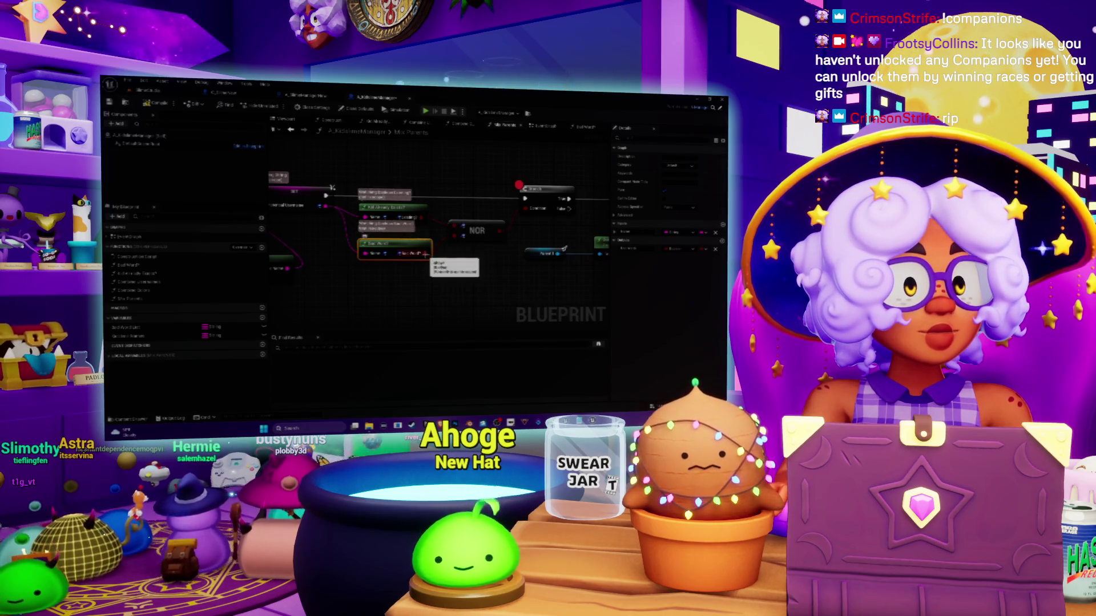
{"action": "double_click", "coordinate": [394, 207]}
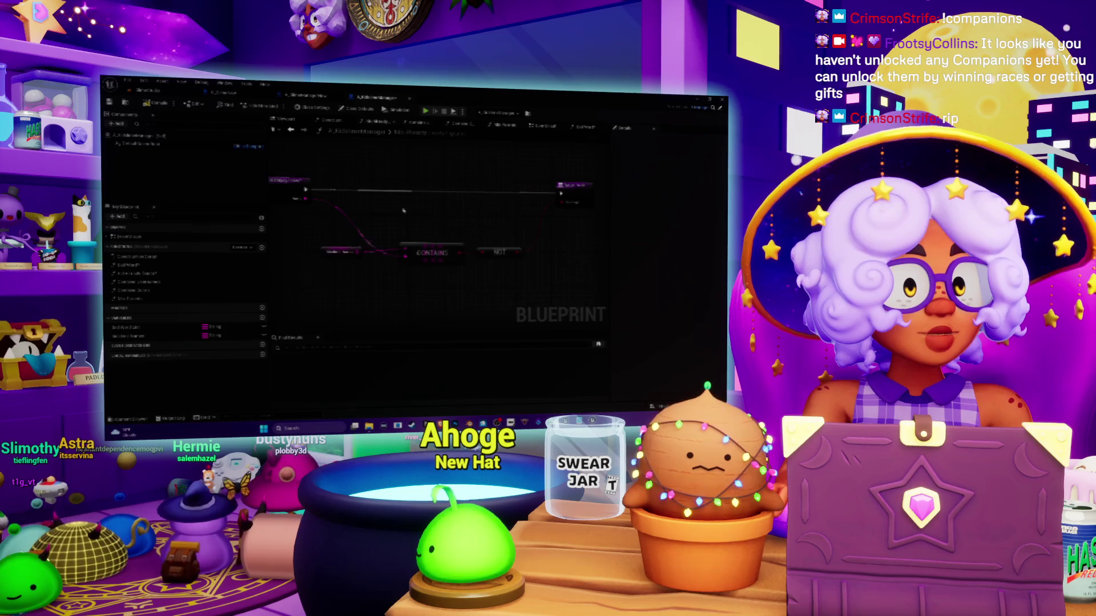
Wire CONTAINS straight into Kid Already Exists?'s Return, dropping the NOT, then return to the level editor
{"action": "left_click_drag", "start_coordinate": [451, 224], "coordinate": [392, 238]}
{"action": "mouse_move", "coordinate": [516, 226]}
{"action": "left_mouse_down"}
{"action": "mouse_move", "coordinate": [457, 221]}
{"action": "mouse_move", "coordinate": [452, 269]}
{"action": "mouse_move", "coordinate": [427, 241]}
{"action": "mouse_move", "coordinate": [475, 239]}
{"action": "mouse_move", "coordinate": [458, 247]}
{"action": "left_mouse_up"}
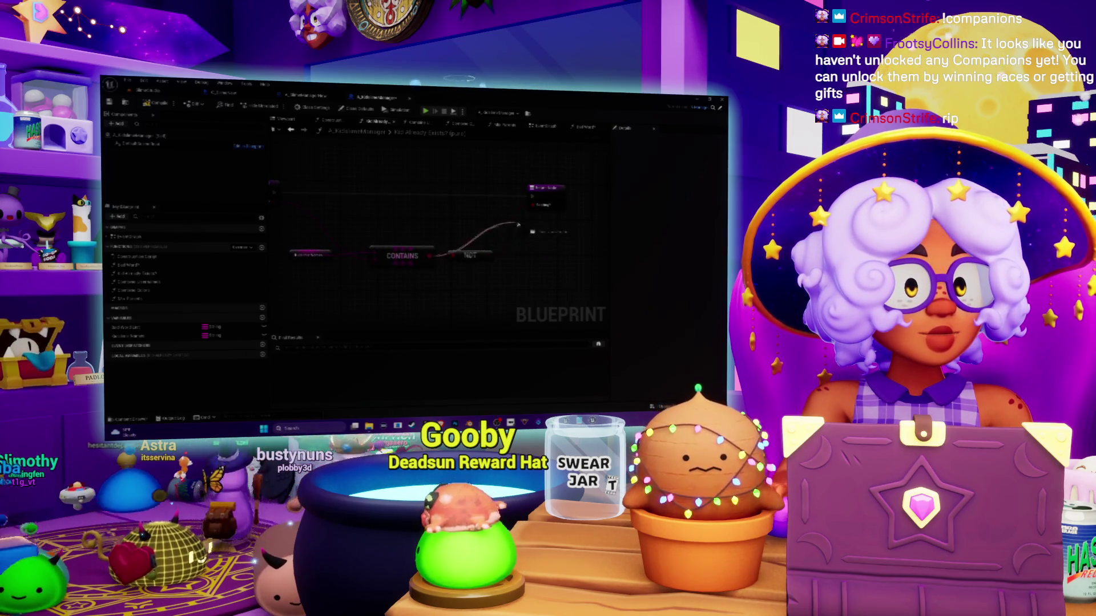
{"action": "left_click_drag", "start_coordinate": [458, 246], "coordinate": [496, 235]}
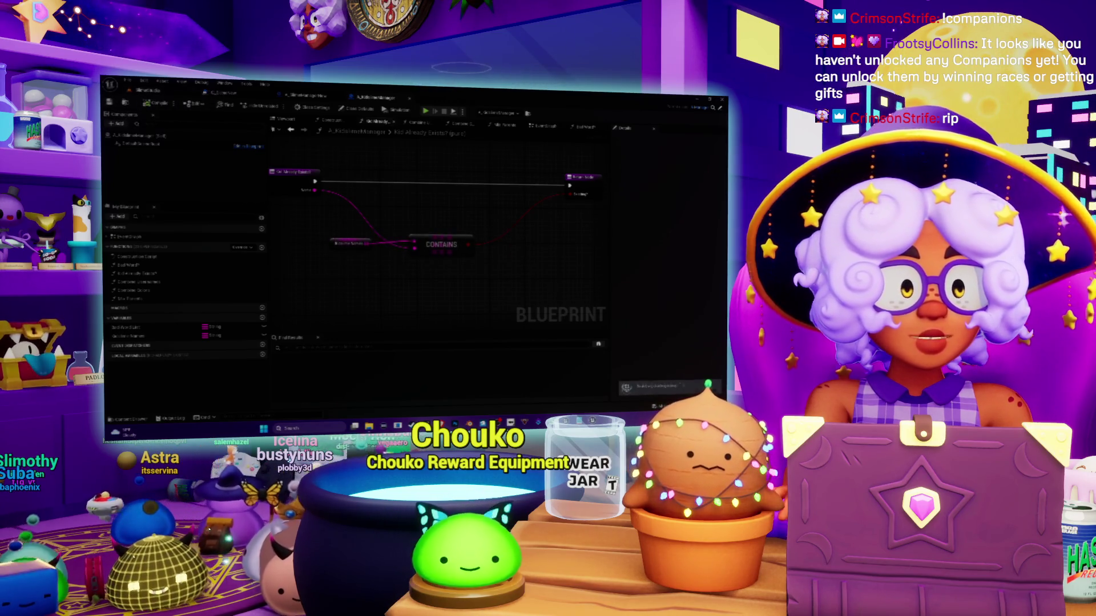
{"action": "left_click", "coordinate": [148, 92]}
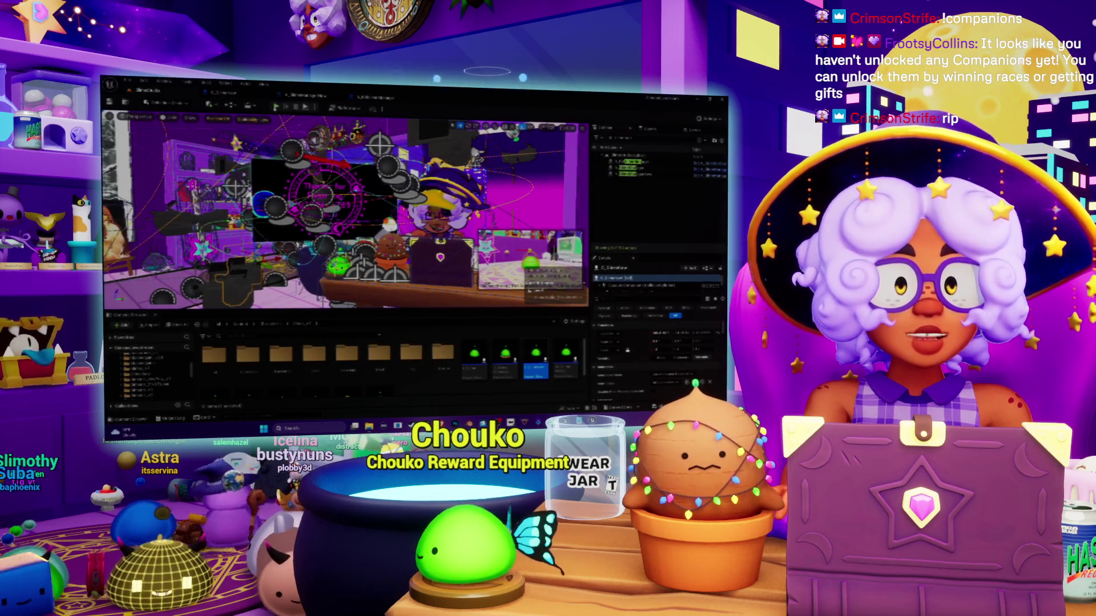
Play the level, step and resume past the first breakpoint, eject with F8, and bring up the debugged Blueprint
{"action": "key", "text": "alt+p"}
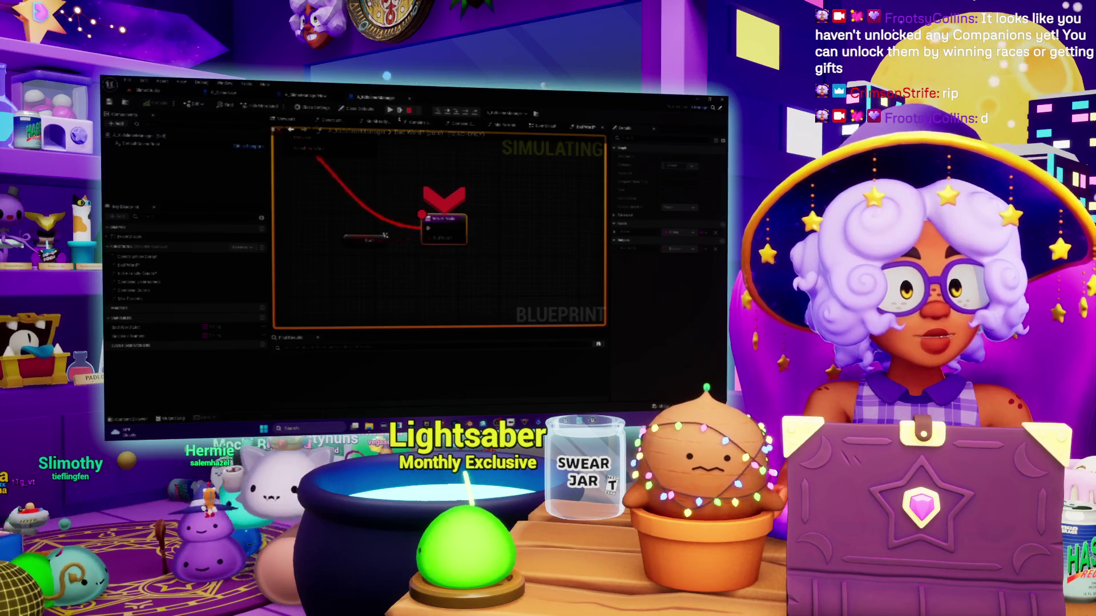
{"action": "key", "text": "F10"}
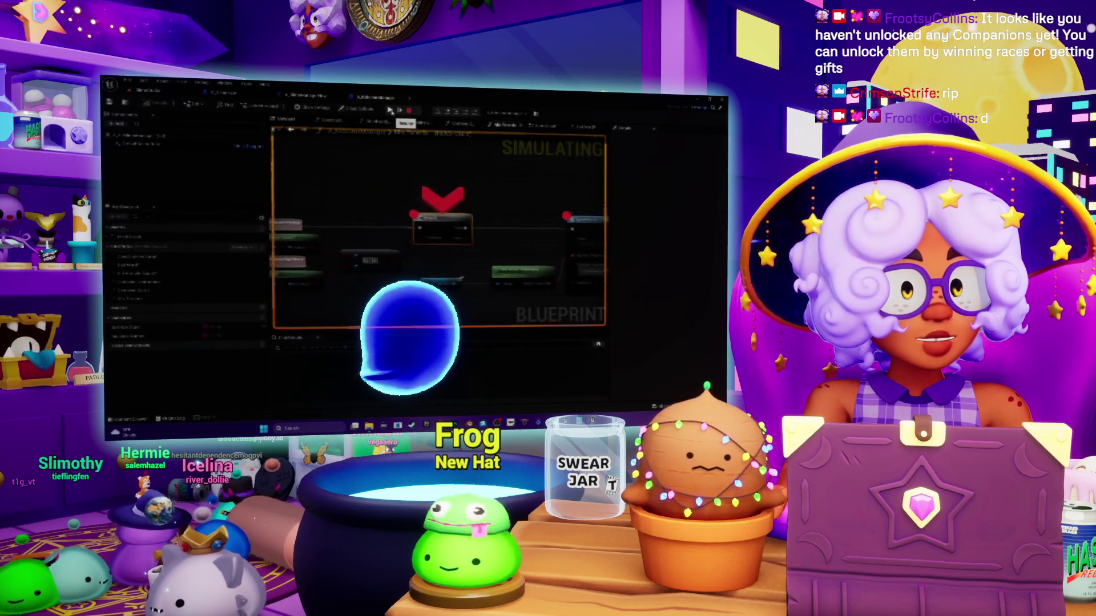
{"action": "left_click", "coordinate": [391, 111]}
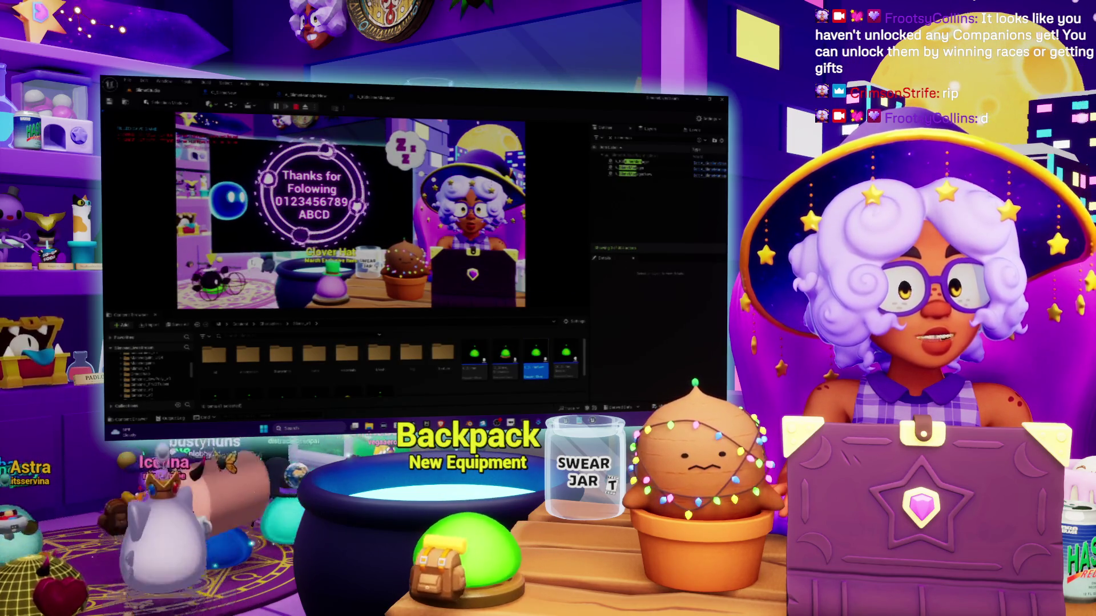
{"action": "key", "text": "F8"}
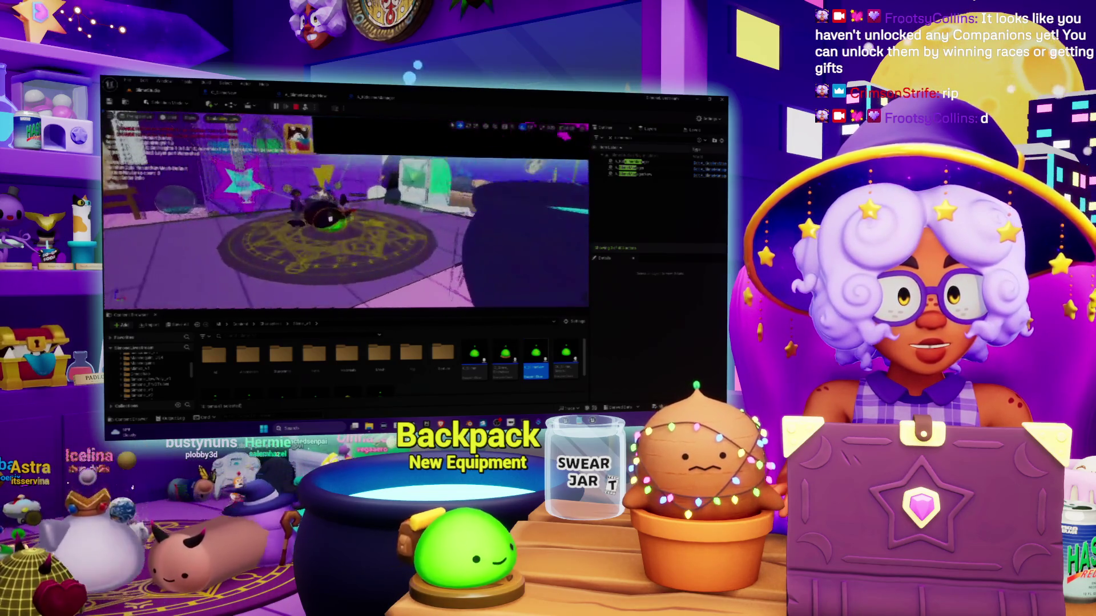
{"action": "key", "text": "alt+Tab"}
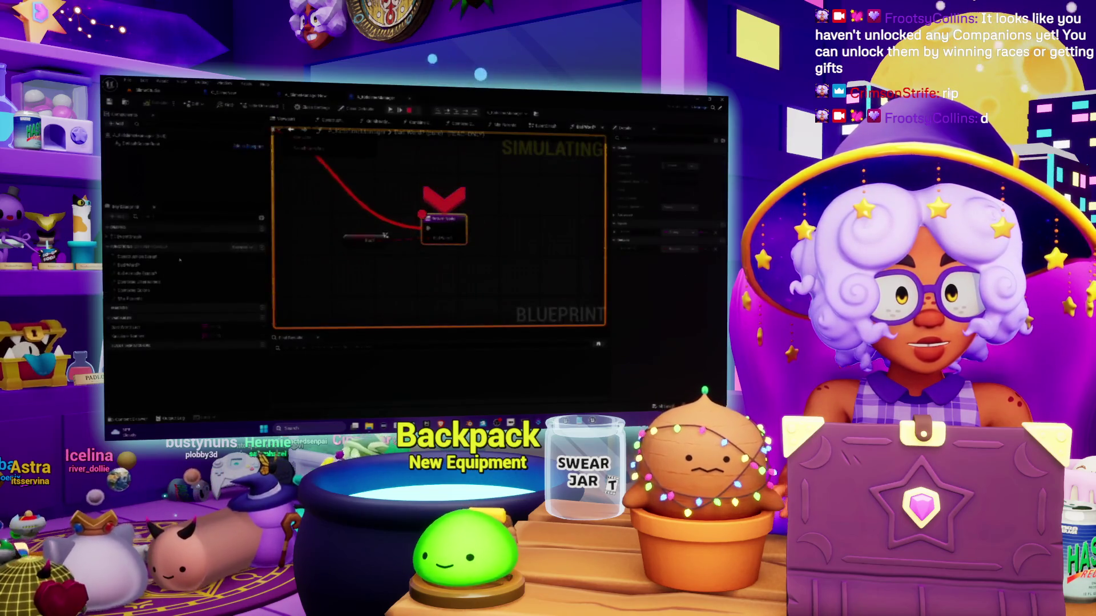
In the running level, bring up the slime's right-click options, then dismiss the menus
{"action": "key", "text": "alt+Tab"}
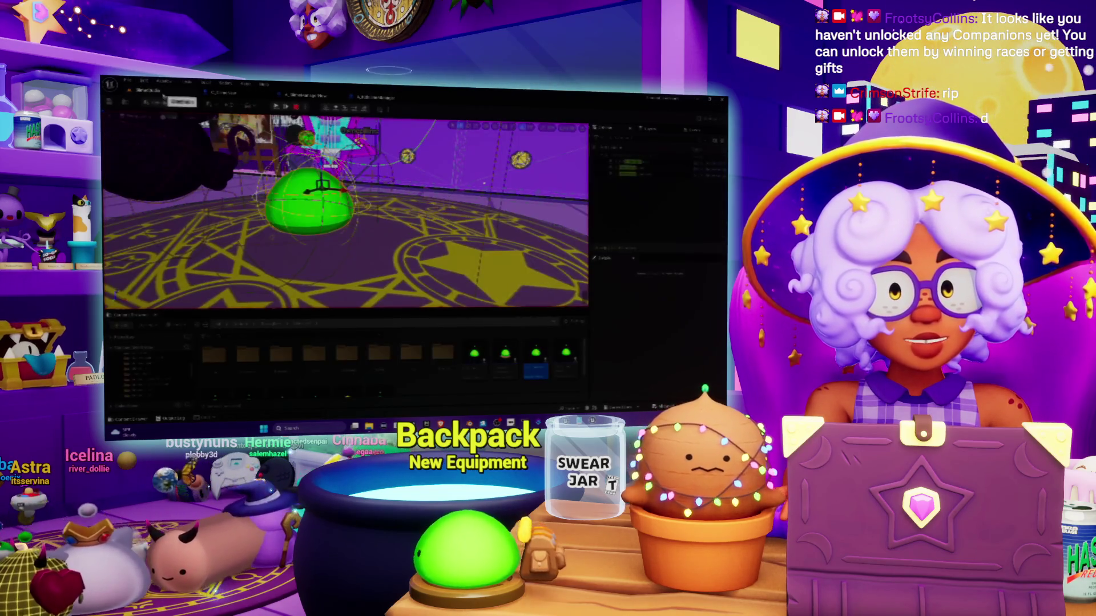
{"action": "right_click", "coordinate": [253, 119]}
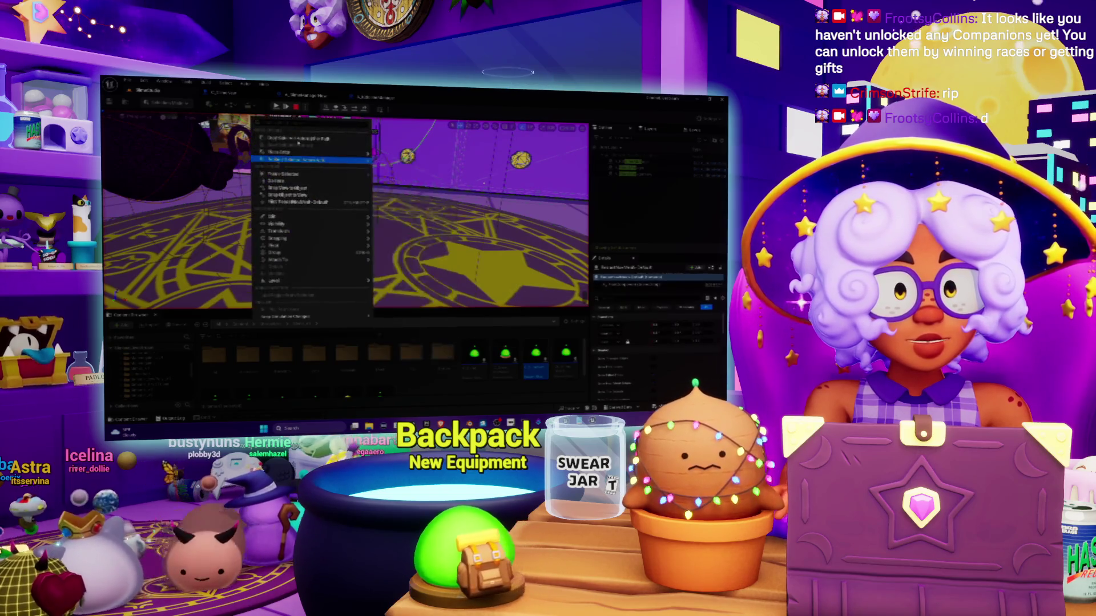
{"action": "right_click", "coordinate": [403, 173]}
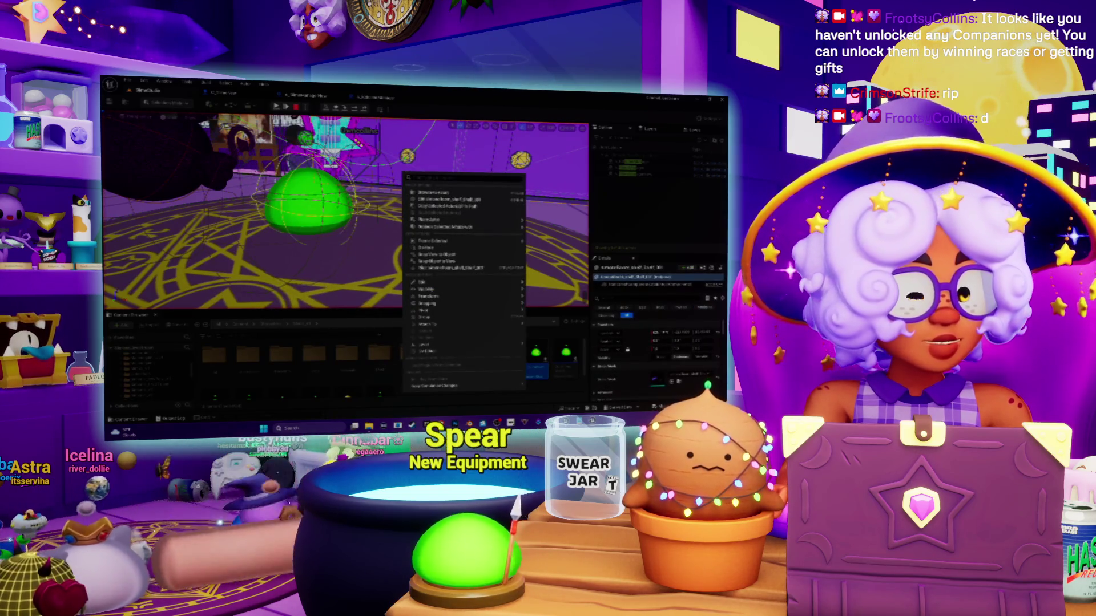
{"action": "key", "text": "ctrl+b"}
{"action": "right_click", "coordinate": [325, 125]}
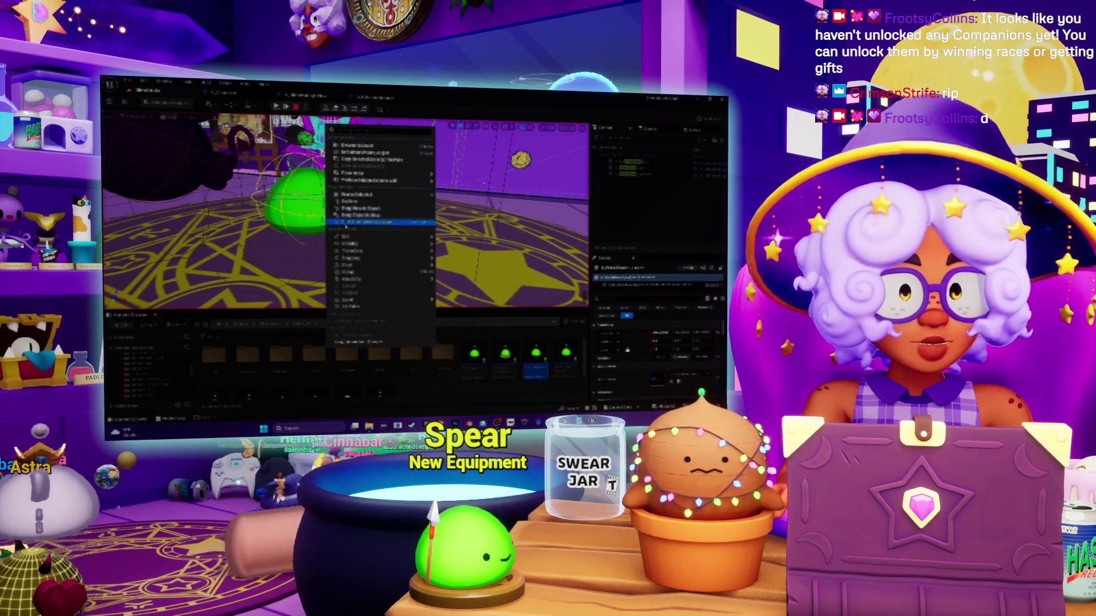
{"action": "key", "text": "super"}
{"action": "key", "text": "Escape"}
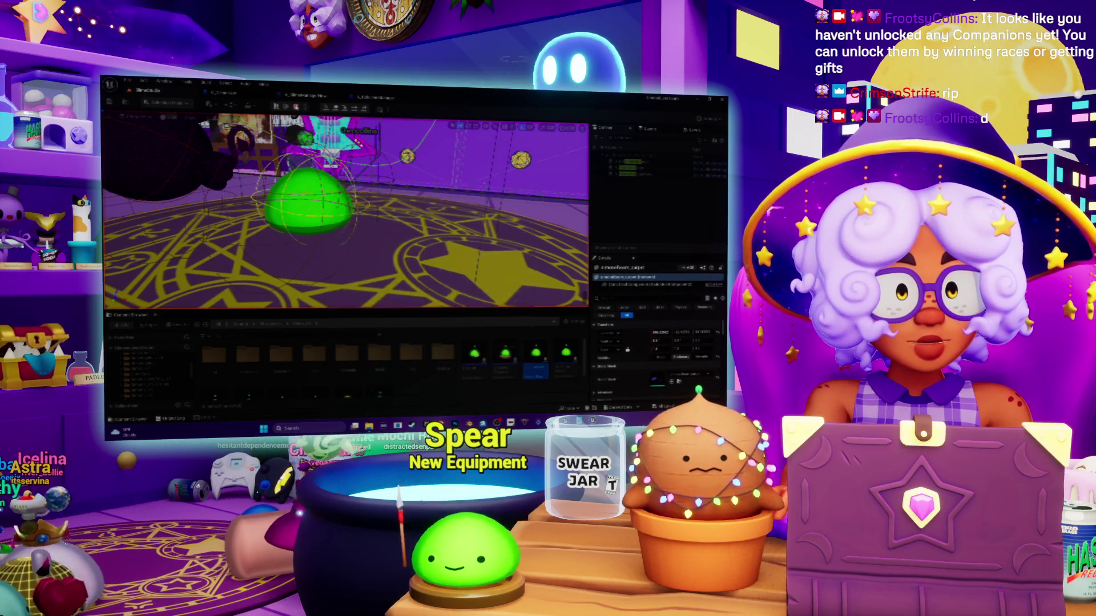
Stop and restart the playtest so it halts at the slime's event-graph breakpoint
{"action": "key", "text": "Escape"}
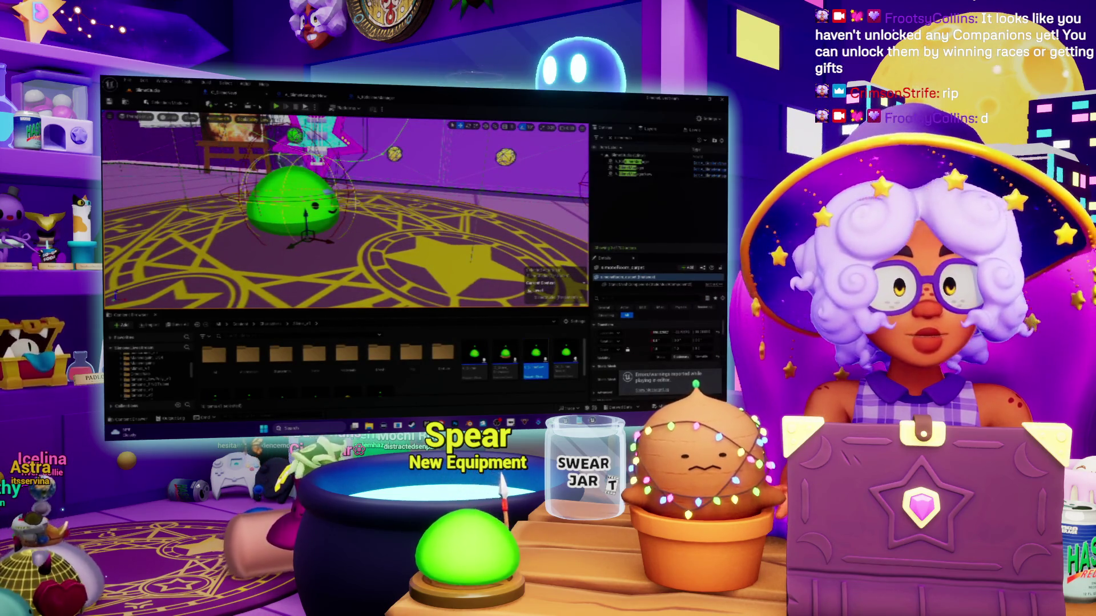
{"action": "key", "text": "alt+p"}
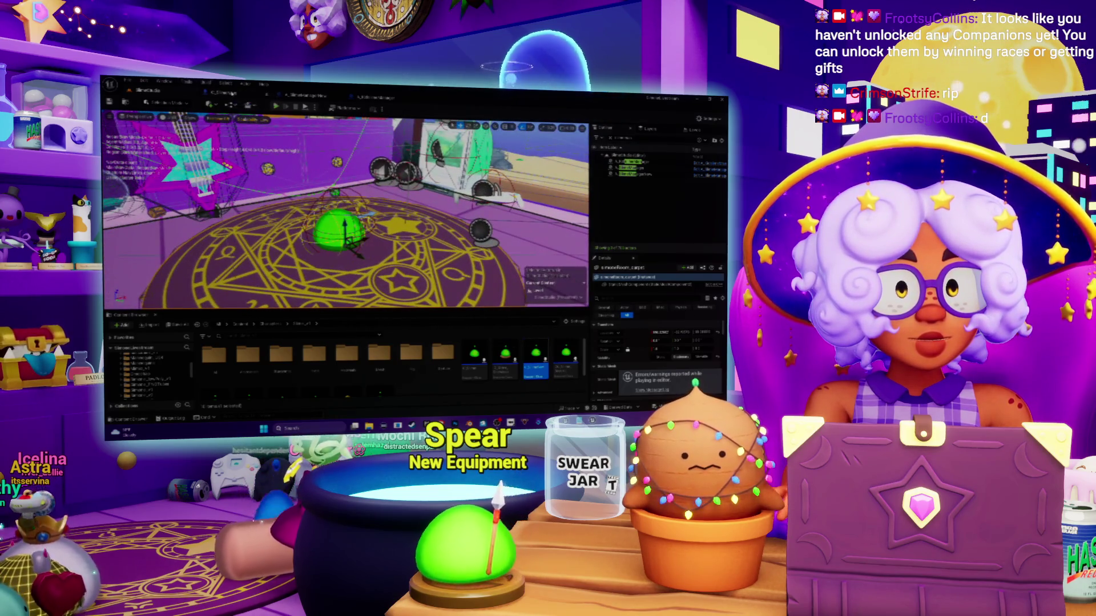
{"action": "key", "text": "ctrl+Tab"}
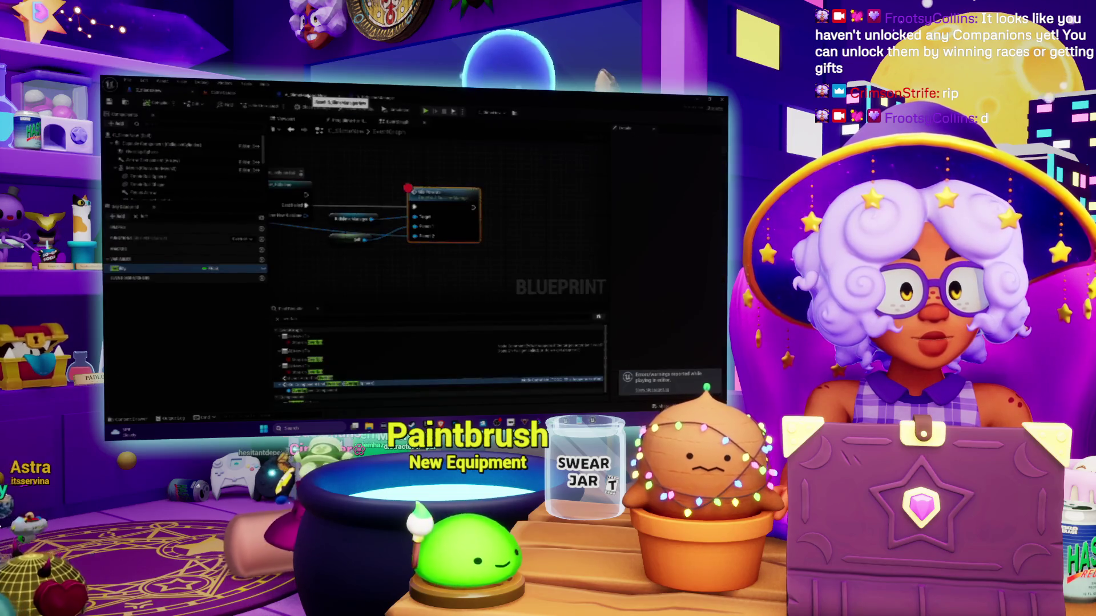
Toggle the orange function node's breakpoint off, back on, and once more from its context menu
{"action": "left_click_drag", "start_coordinate": [334, 166], "coordinate": [403, 181]}
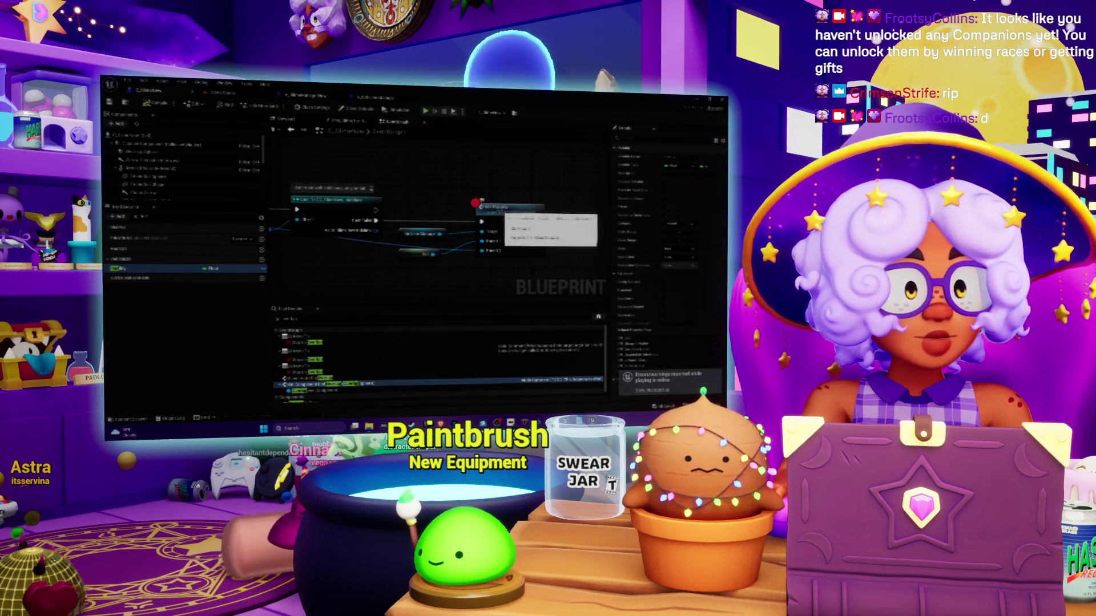
{"action": "right_click", "coordinate": [501, 214]}
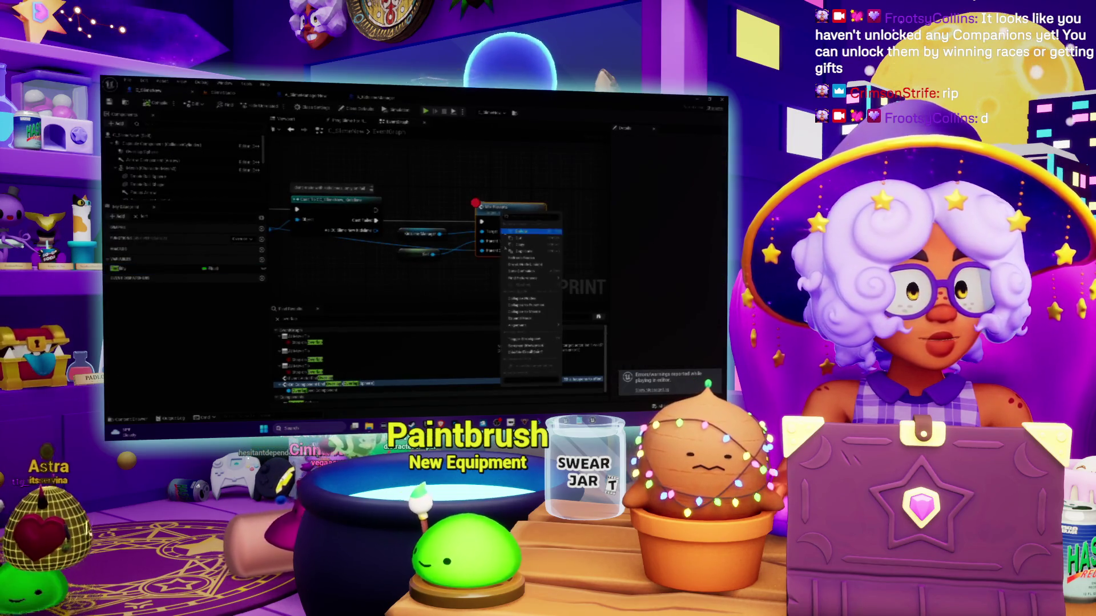
{"action": "left_click", "coordinate": [523, 352]}
{"action": "right_click", "coordinate": [492, 215]}
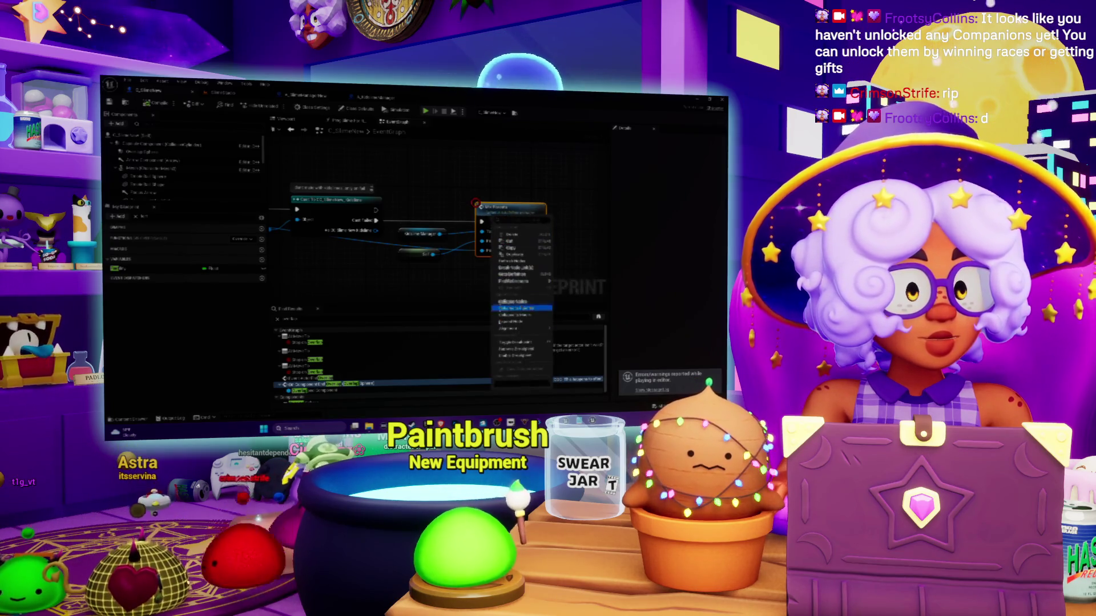
{"action": "left_click", "coordinate": [507, 356]}
{"action": "right_click", "coordinate": [500, 215]}
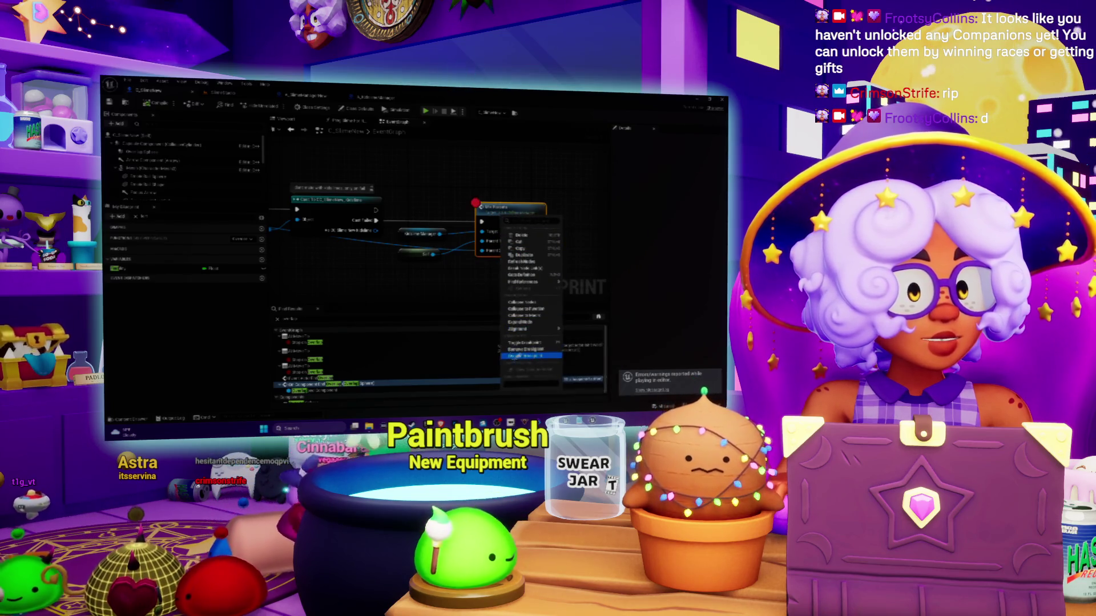
{"action": "left_click", "coordinate": [516, 355]}
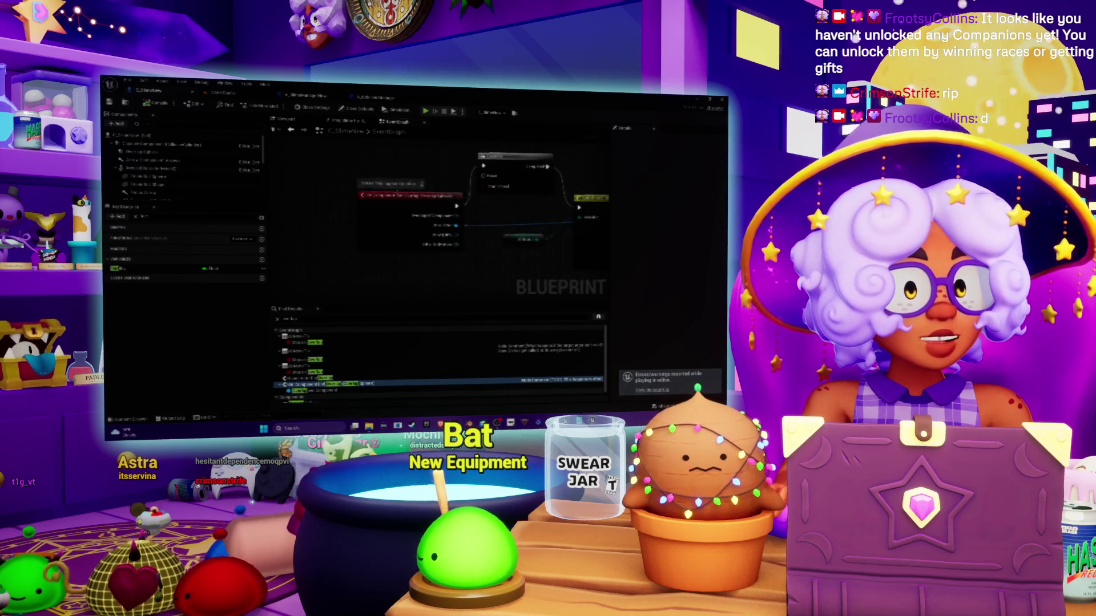
Pan across the slime's event graph to review its logic
{"action": "mouse_move", "coordinate": [435, 221]}
{"action": "left_mouse_down"}
{"action": "mouse_move", "coordinate": [422, 234]}
{"action": "mouse_move", "coordinate": [444, 233]}
{"action": "left_mouse_up"}
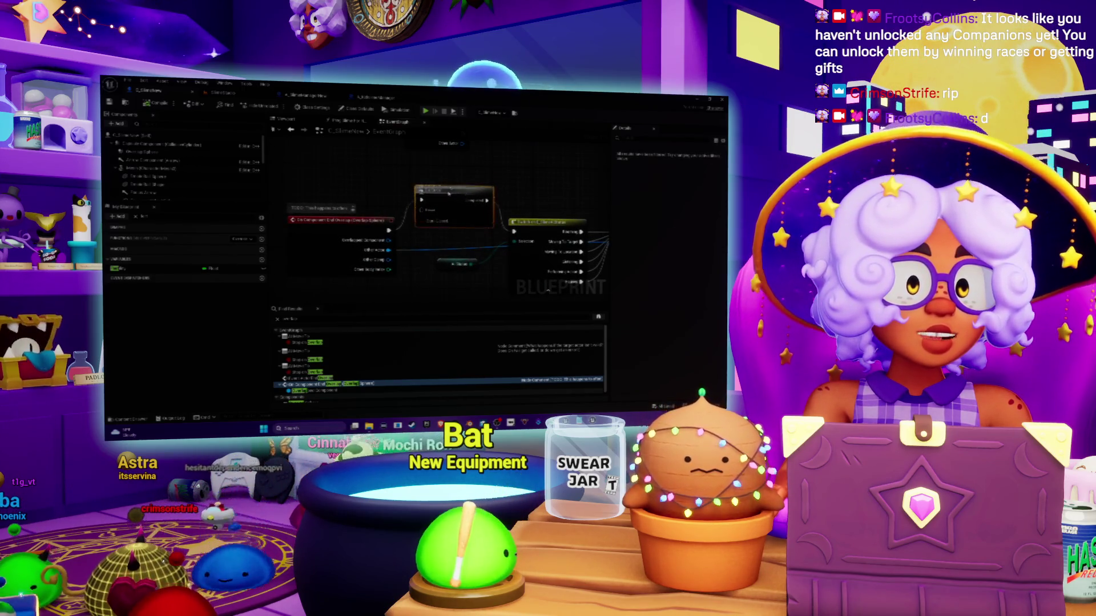
{"action": "left_click_drag", "start_coordinate": [430, 240], "coordinate": [420, 211]}
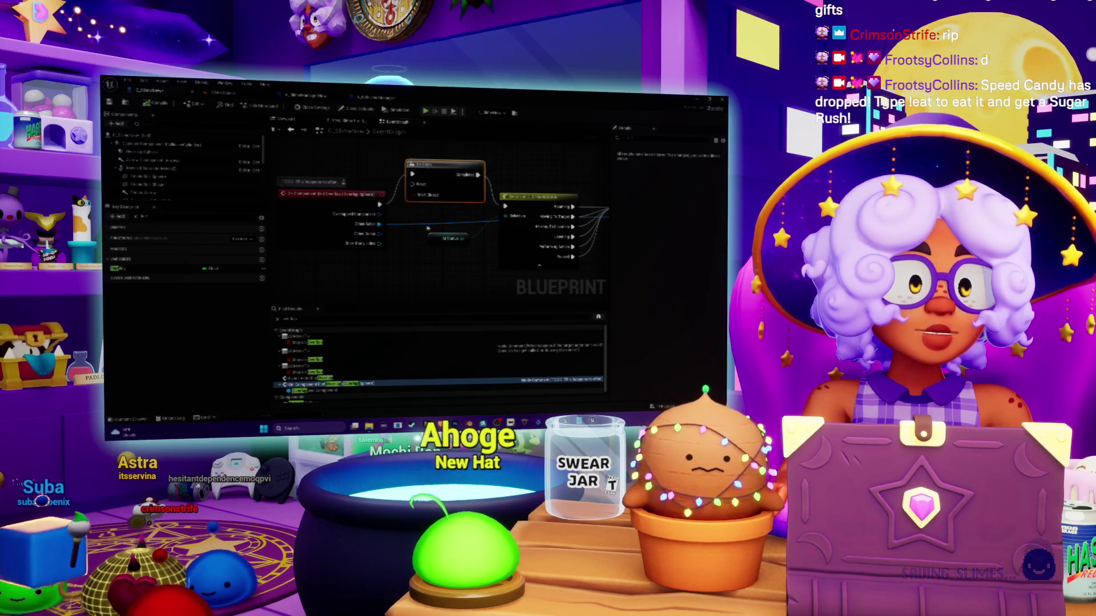
{"action": "mouse_move", "coordinate": [431, 243]}
{"action": "left_mouse_down"}
{"action": "mouse_move", "coordinate": [419, 263]}
{"action": "mouse_move", "coordinate": [484, 235]}
{"action": "mouse_move", "coordinate": [482, 167]}
{"action": "mouse_move", "coordinate": [324, 246]}
{"action": "mouse_move", "coordinate": [458, 264]}
{"action": "mouse_move", "coordinate": [384, 271]}
{"action": "left_mouse_up"}
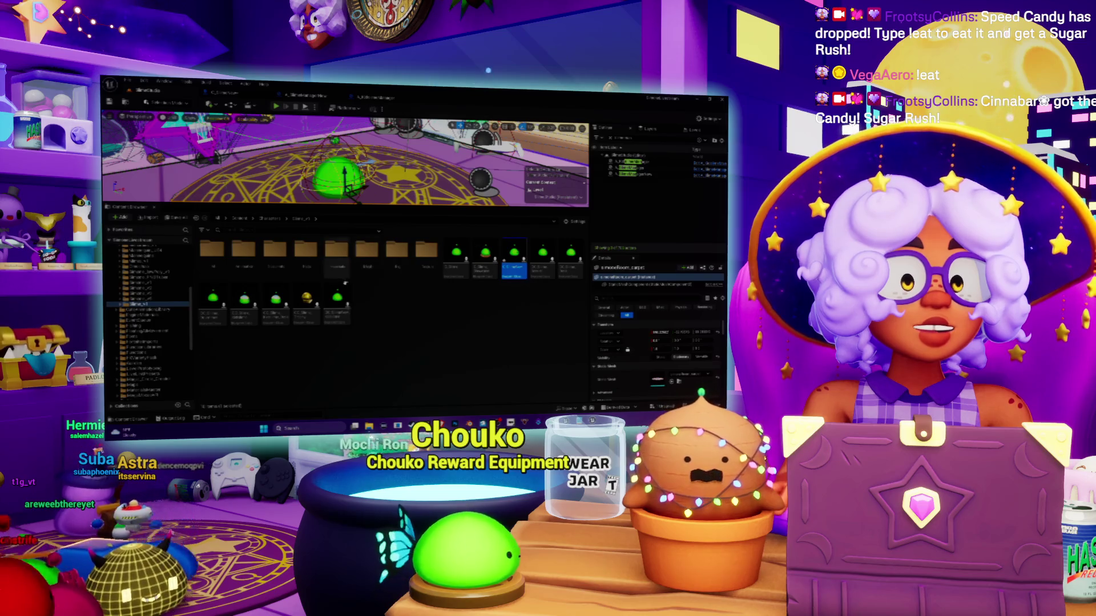
Open the green slime's Blueprint from the Content Browser
{"action": "left_click", "coordinate": [337, 295]}
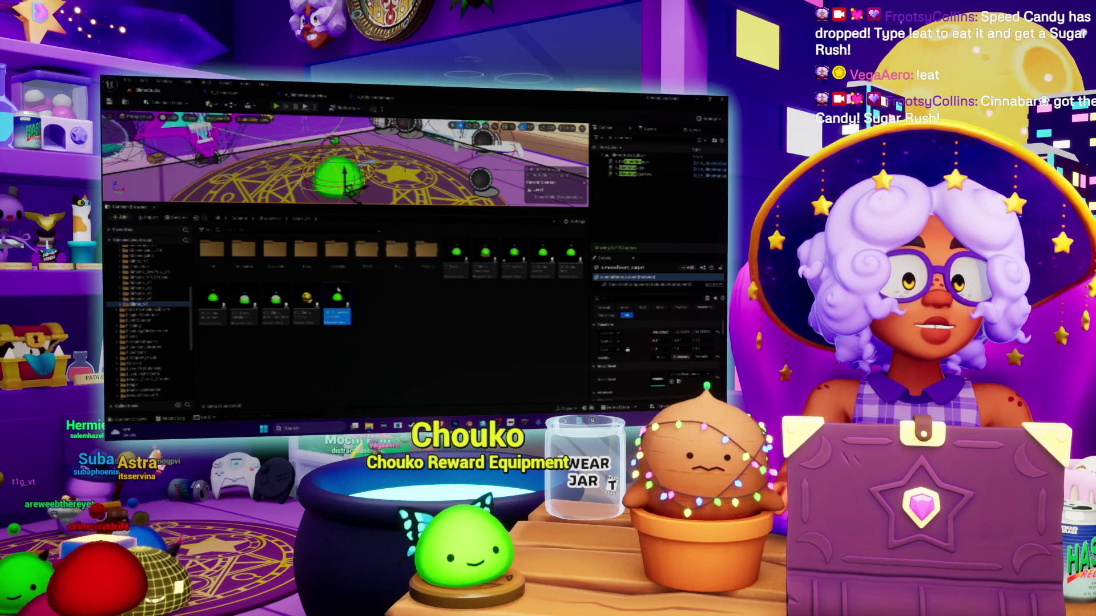
{"action": "double_click", "coordinate": [337, 295]}
{"action": "scroll", "coordinate": [337, 232], "scroll_direction": "up", "scroll_amount": 5}
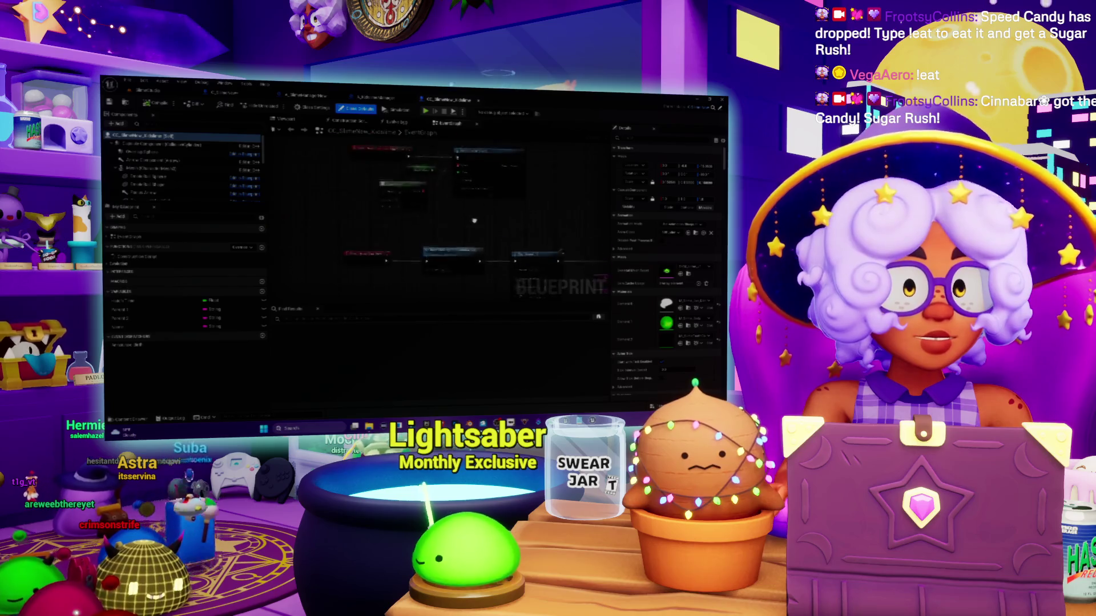
{"action": "scroll", "coordinate": [337, 232], "scroll_direction": "down", "scroll_amount": 4}
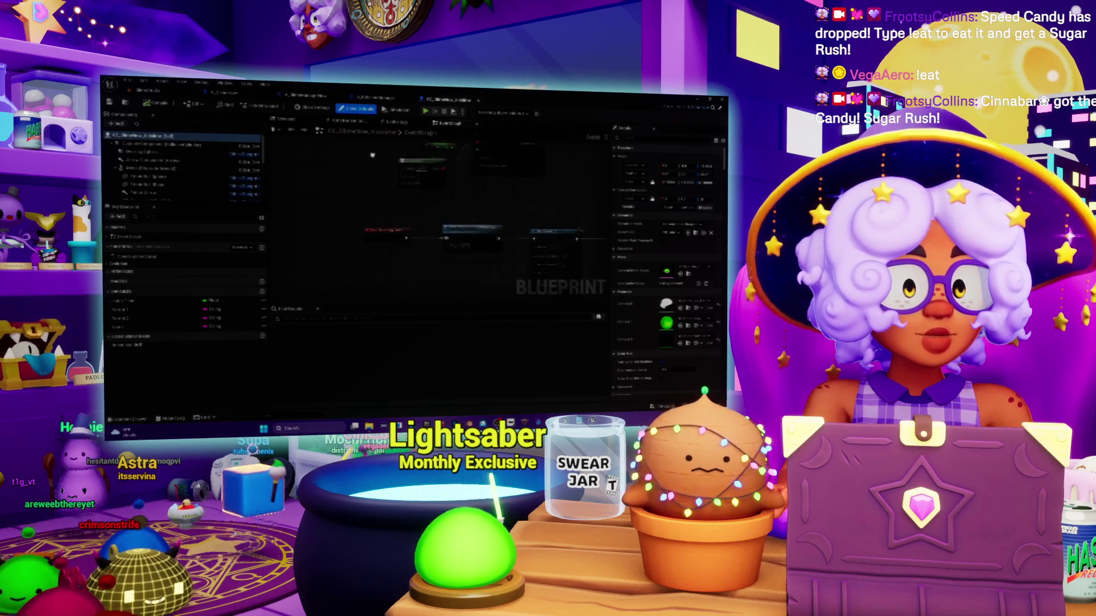
{"action": "scroll", "coordinate": [385, 266], "scroll_direction": "up", "scroll_amount": 4}
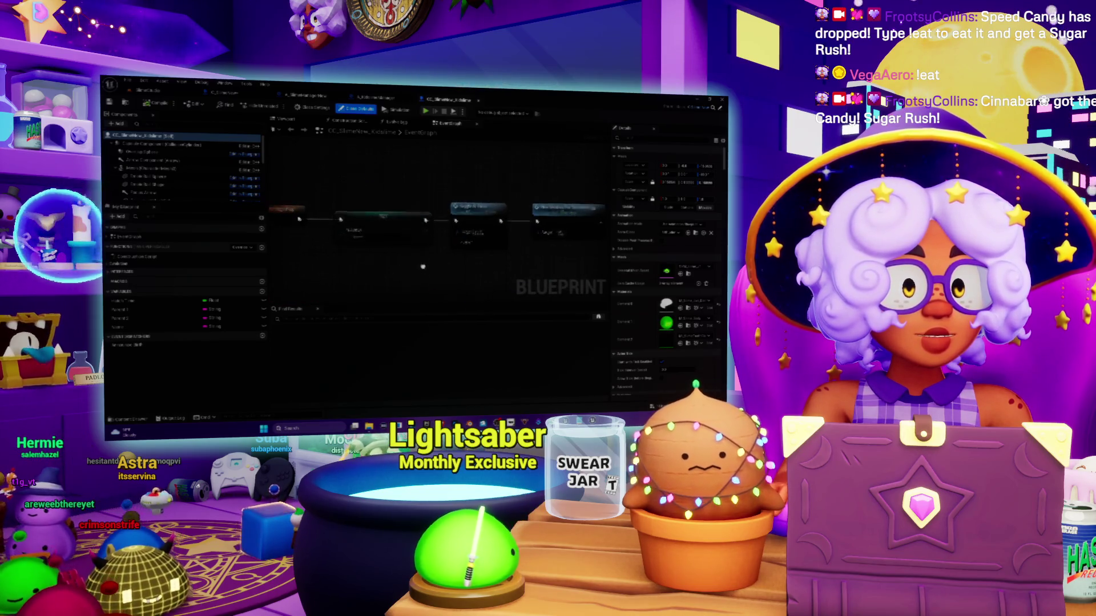
{"action": "scroll", "coordinate": [467, 250], "scroll_direction": "down", "scroll_amount": 2}
Follow the event chain and open the Hide Meshes for Evolution Egg function
{"action": "mouse_move", "coordinate": [467, 250]}
{"action": "left_mouse_down"}
{"action": "mouse_move", "coordinate": [441, 248]}
{"action": "mouse_move", "coordinate": [500, 230]}
{"action": "left_mouse_up"}
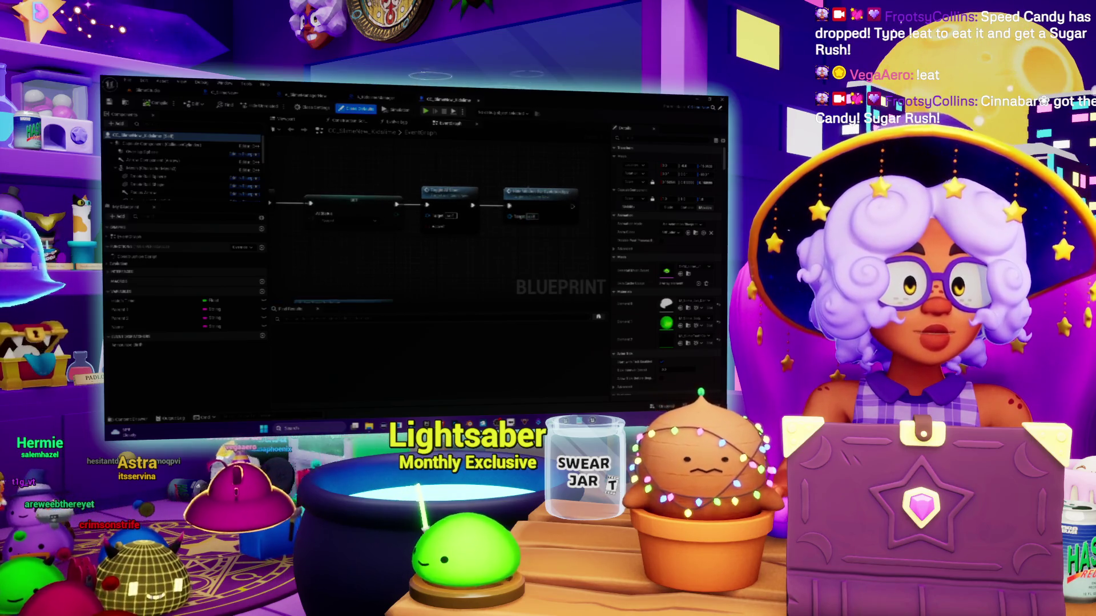
{"action": "left_click_drag", "start_coordinate": [526, 167], "coordinate": [472, 177]}
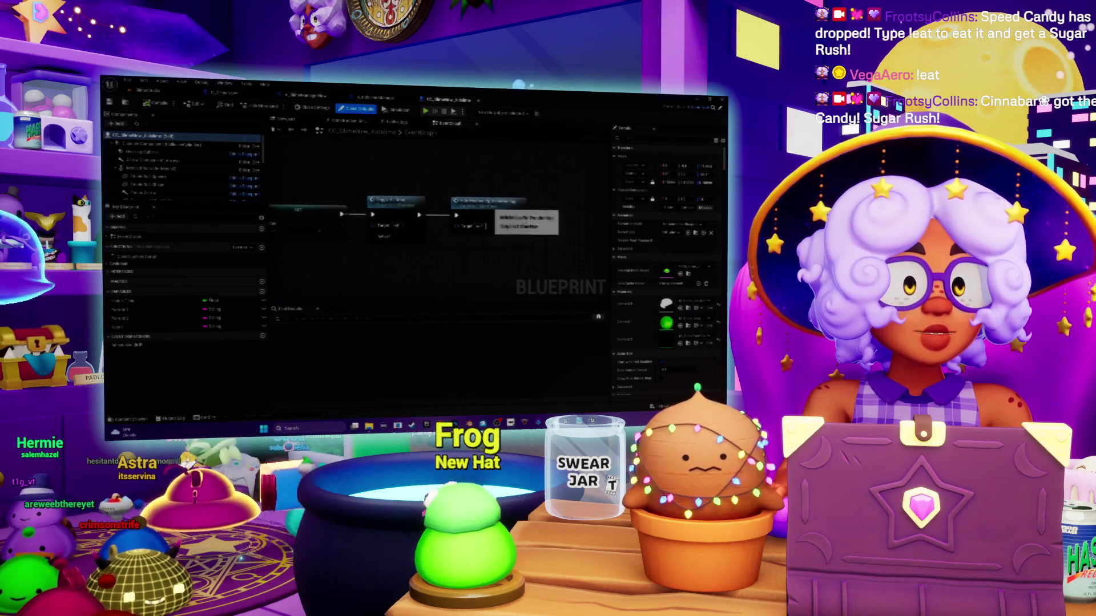
{"action": "double_click", "coordinate": [485, 223]}
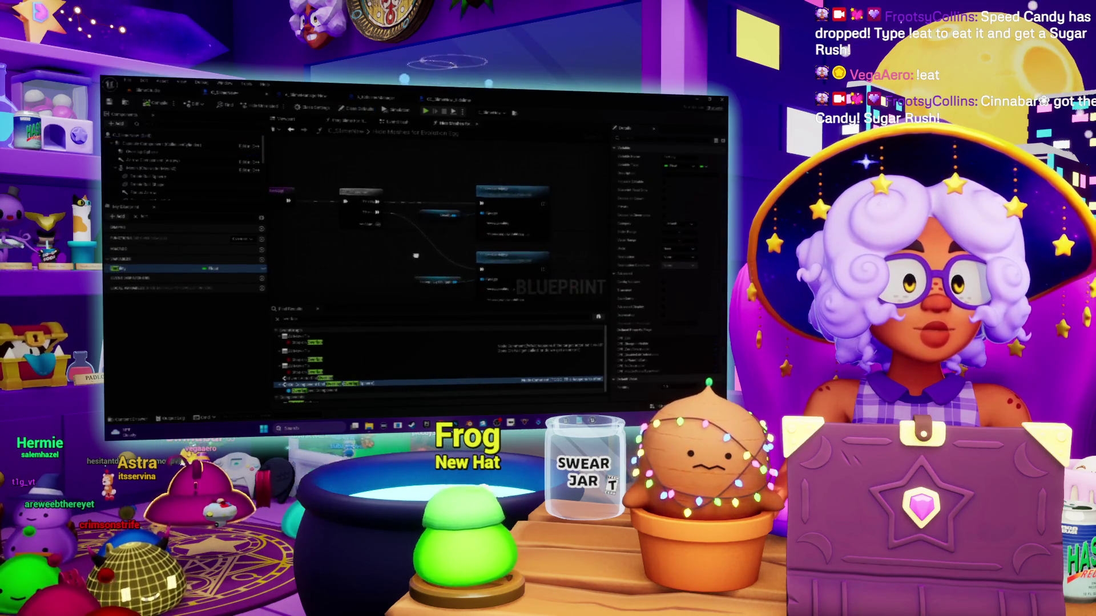
Return to the slime Blueprint's EventGraph and pan to show its left-side nodes
{"action": "left_click_drag", "start_coordinate": [442, 216], "coordinate": [517, 216]}
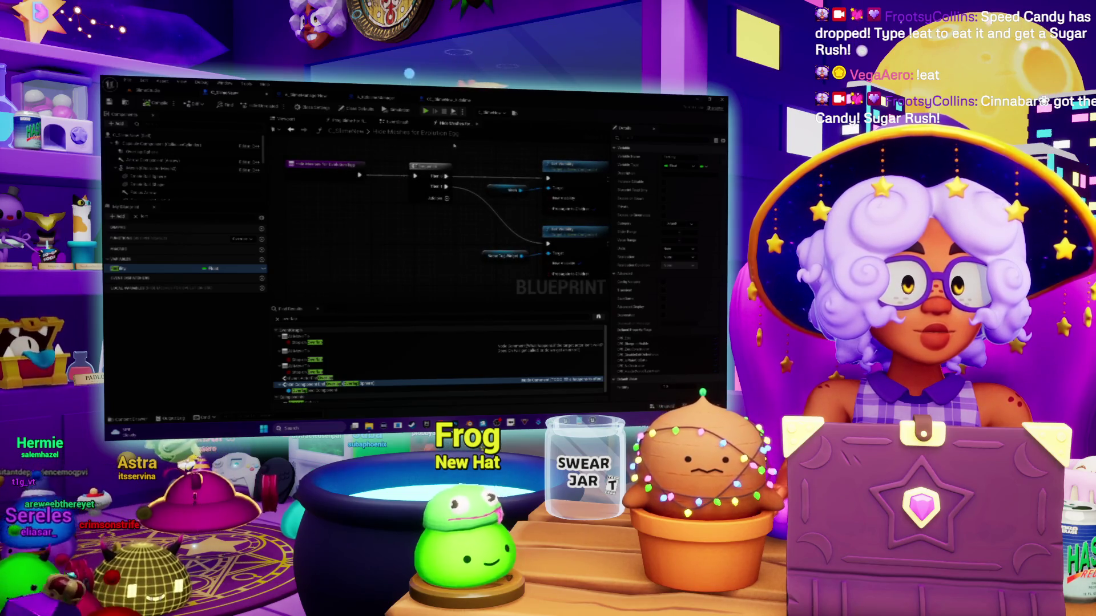
{"action": "left_click", "coordinate": [403, 123]}
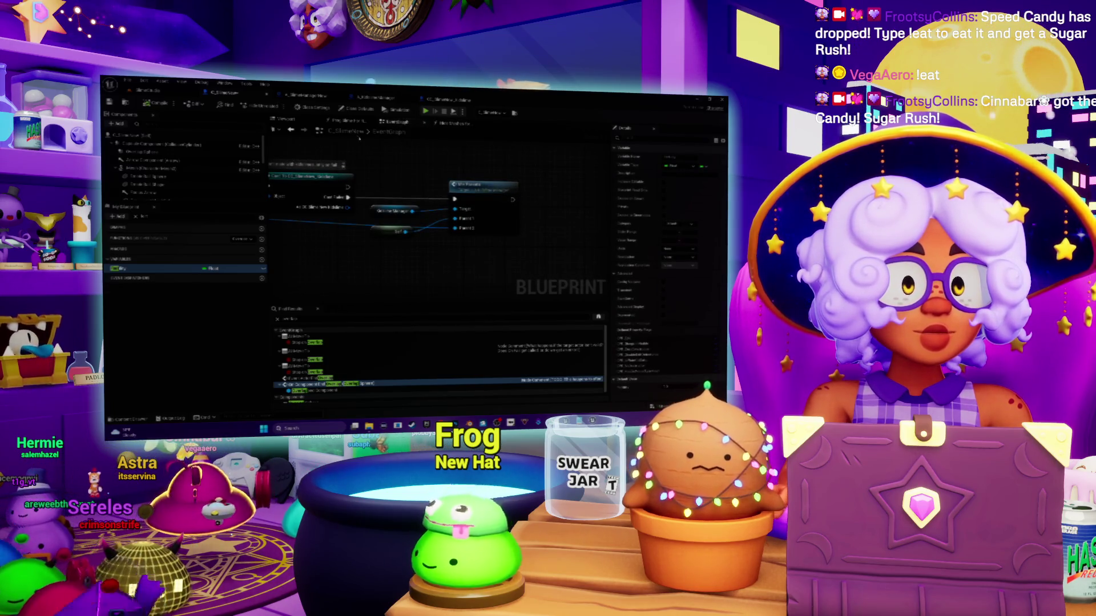
{"action": "left_click_drag", "start_coordinate": [457, 217], "coordinate": [556, 213]}
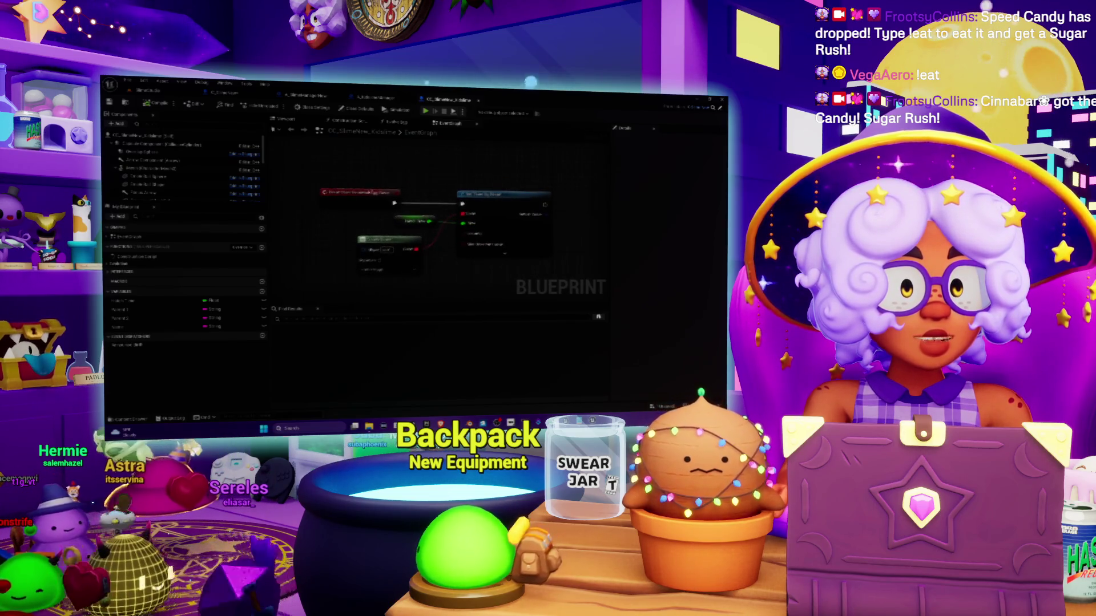
Select the red event node, then cycle through the open Blueprints to A_KitchenManager's event graph
{"action": "left_click", "coordinate": [390, 190]}
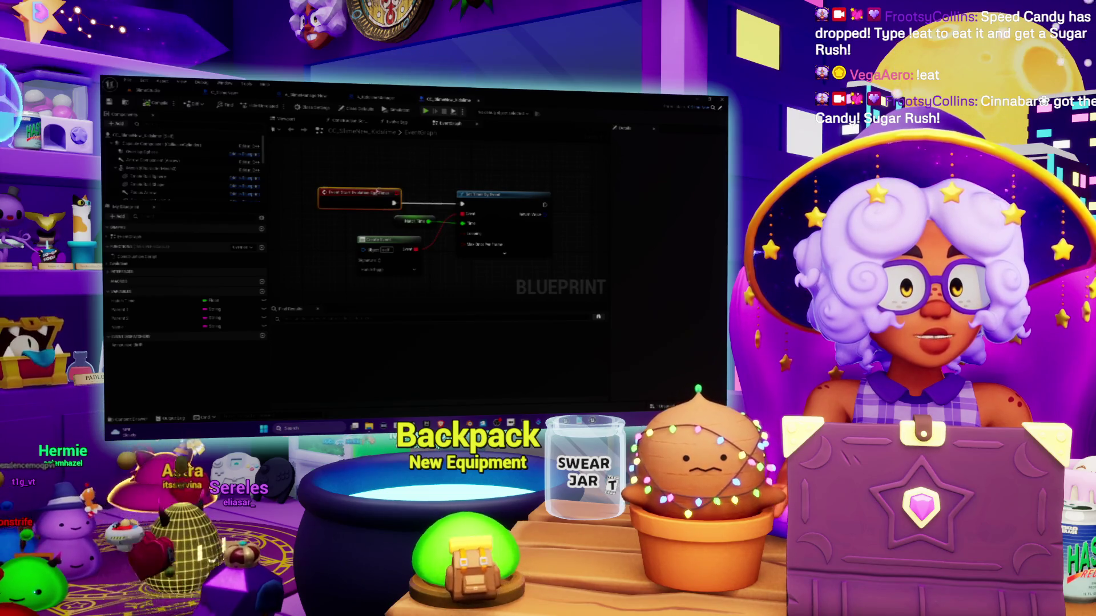
{"action": "left_click_drag", "start_coordinate": [379, 178], "coordinate": [396, 176]}
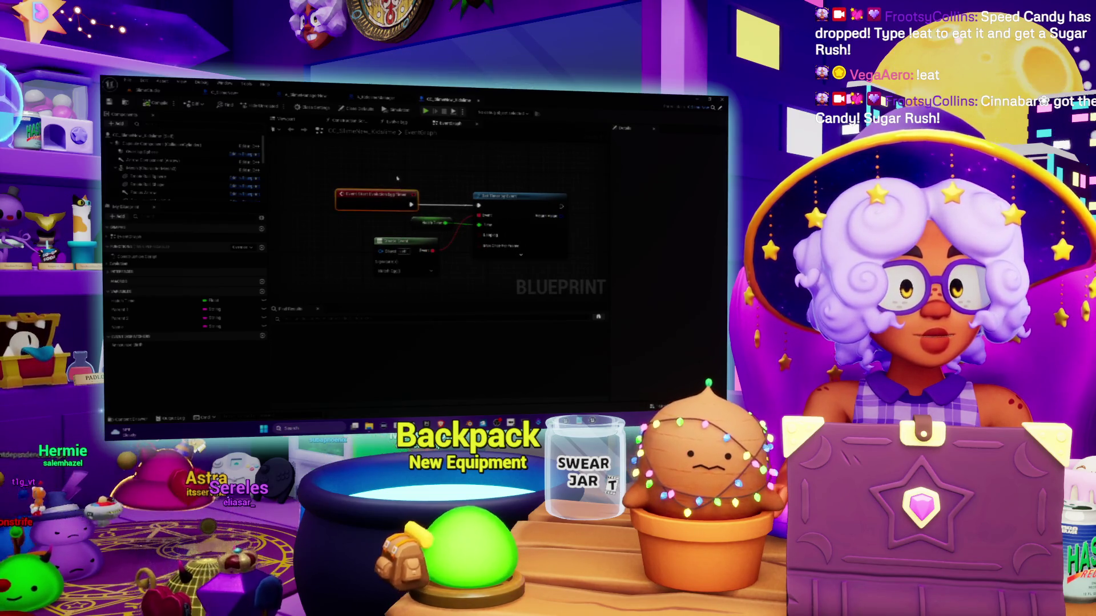
{"action": "left_click", "coordinate": [234, 99]}
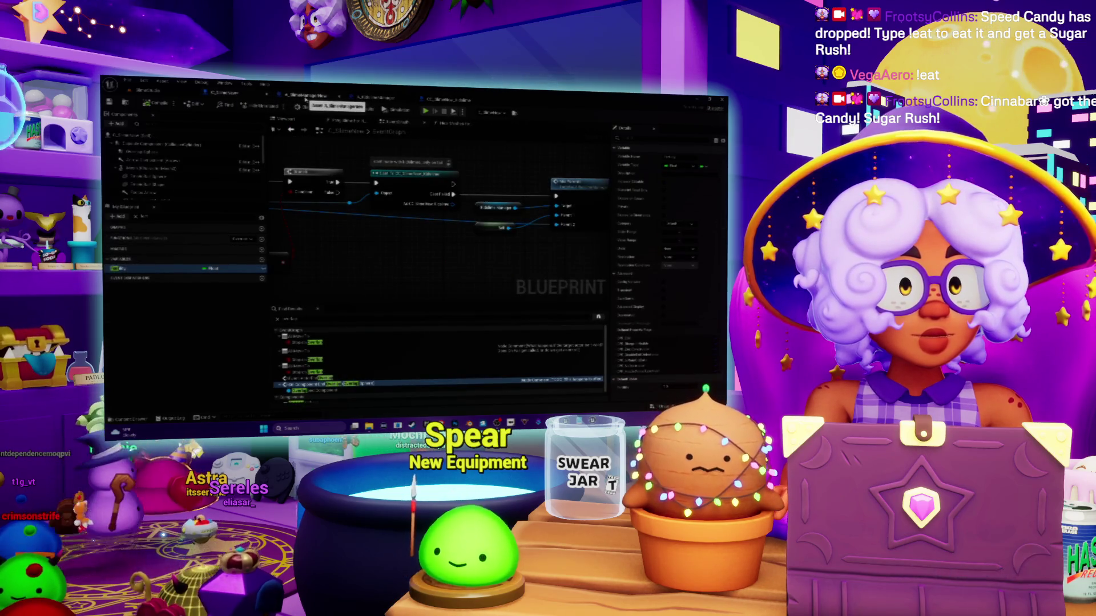
{"action": "left_click", "coordinate": [306, 98]}
{"action": "left_click", "coordinate": [373, 98]}
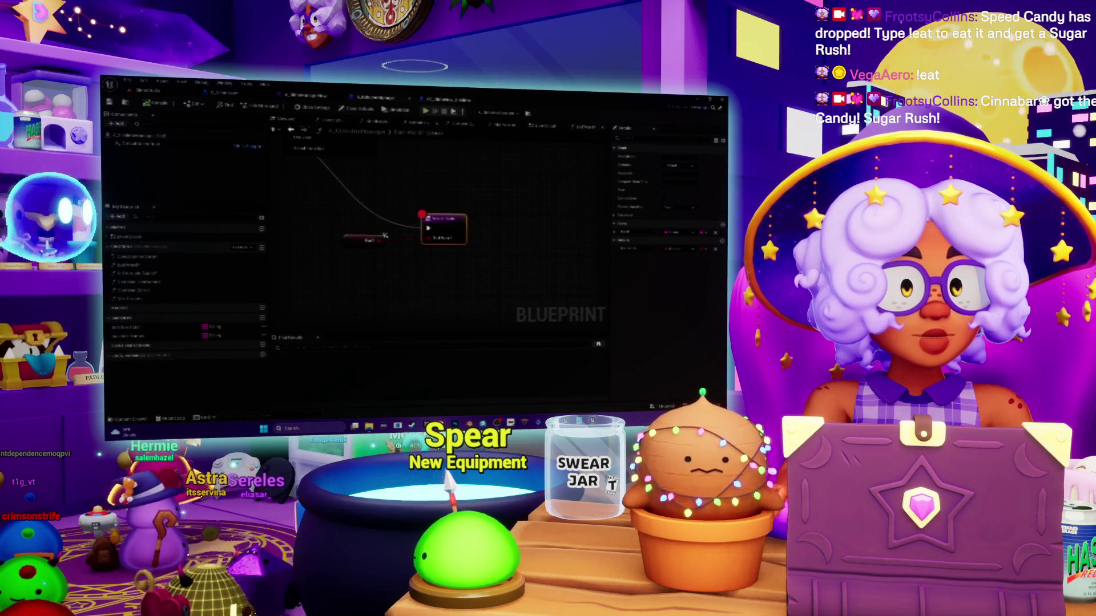
{"action": "left_click", "coordinate": [552, 129]}
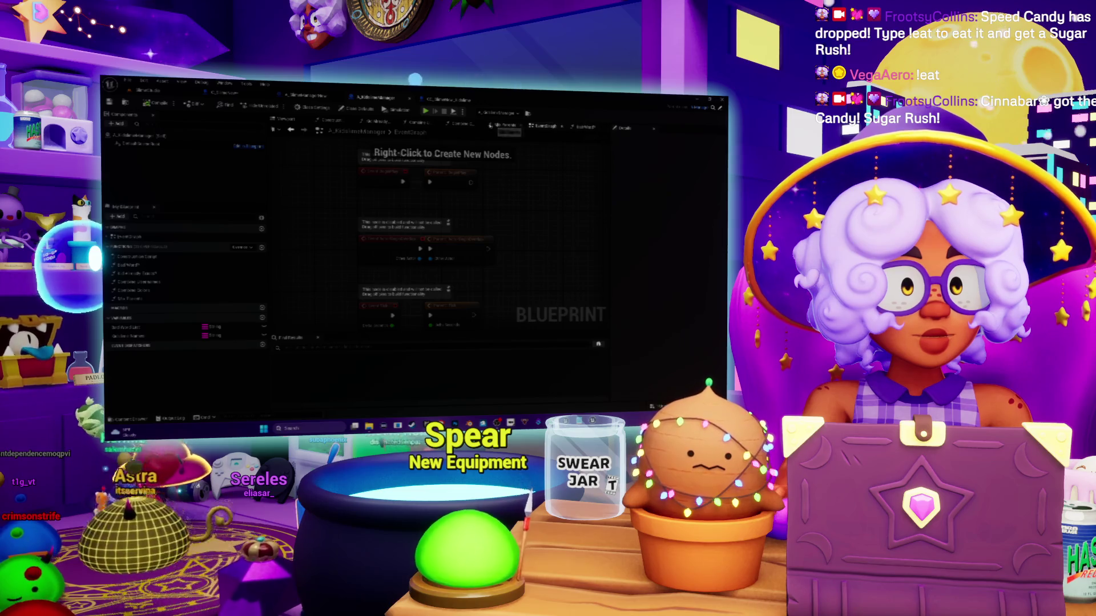
Bring back the slime's show-meshes-for-evolution function graph
{"action": "left_click", "coordinate": [504, 126]}
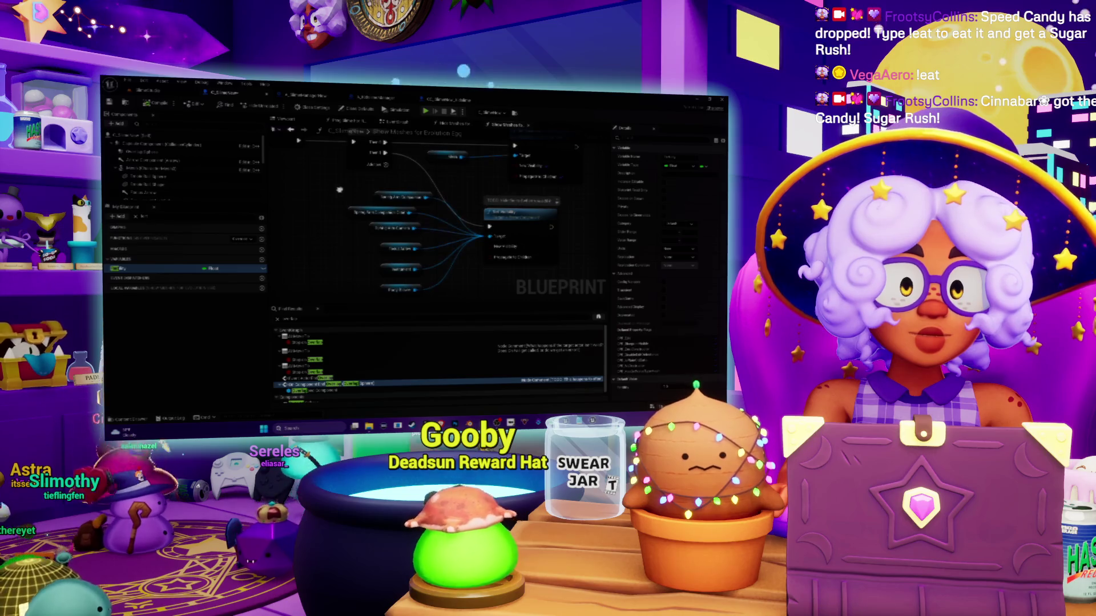
Leave the show-meshes function and switch to the CC_SlimeNew_Kidsline Blueprint
{"action": "left_click_drag", "start_coordinate": [339, 190], "coordinate": [390, 161]}
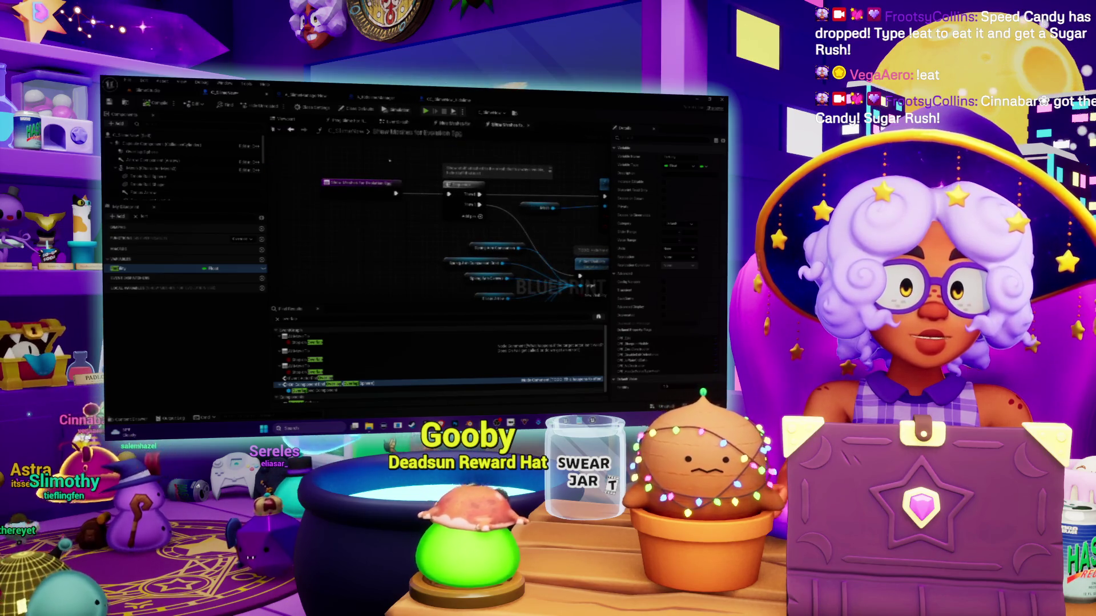
{"action": "left_click", "coordinate": [396, 121]}
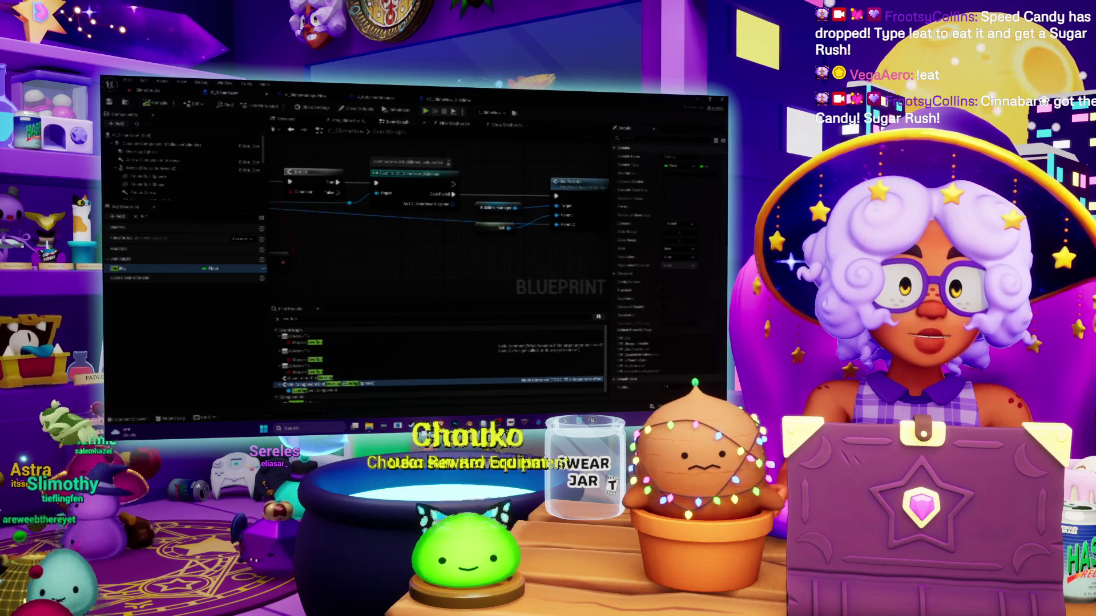
{"action": "left_click", "coordinate": [450, 100]}
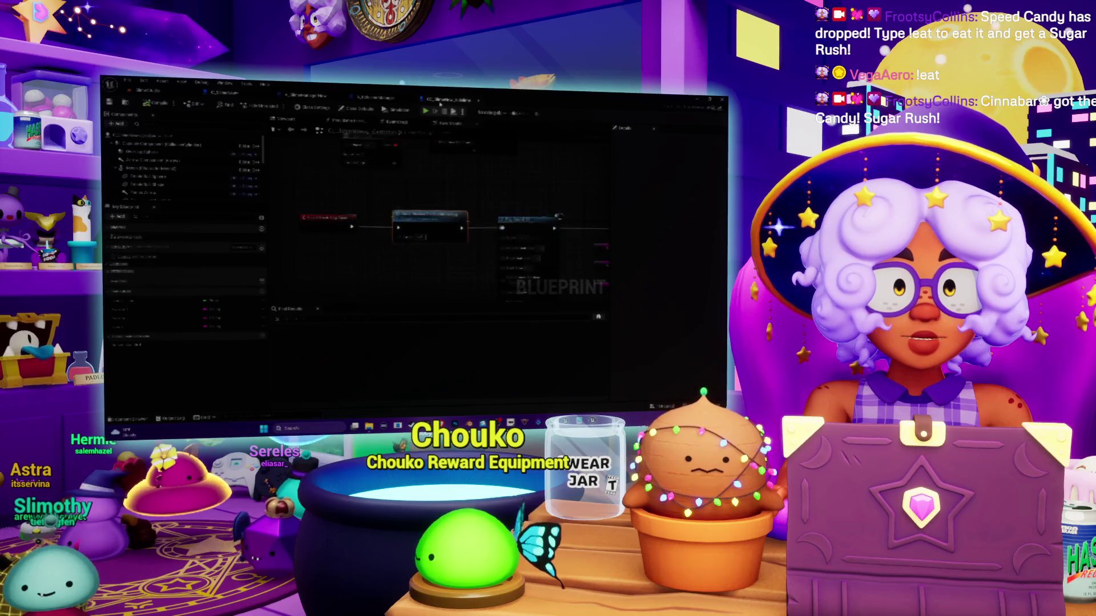
Pan the Hide Meshes for Evolution Egg graph to its purple event node and open its options
{"action": "mouse_move", "coordinate": [391, 217]}
{"action": "left_mouse_down"}
{"action": "mouse_move", "coordinate": [362, 139]}
{"action": "mouse_move", "coordinate": [390, 194]}
{"action": "mouse_move", "coordinate": [389, 234]}
{"action": "mouse_move", "coordinate": [413, 227]}
{"action": "mouse_move", "coordinate": [385, 232]}
{"action": "left_mouse_up"}
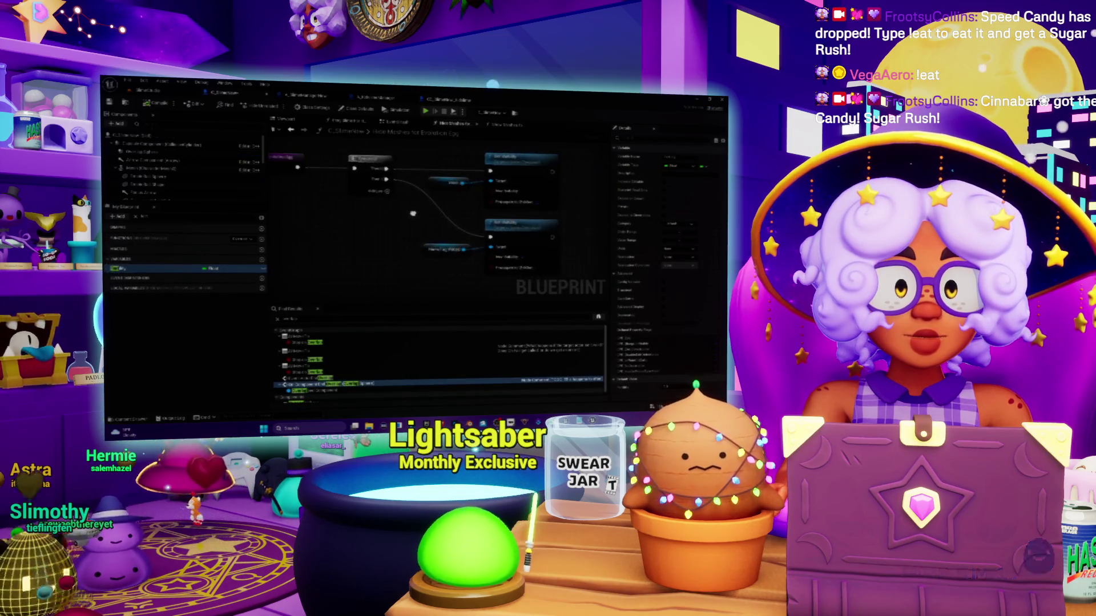
{"action": "mouse_move", "coordinate": [452, 207]}
{"action": "left_mouse_down"}
{"action": "mouse_move", "coordinate": [476, 231]}
{"action": "mouse_move", "coordinate": [332, 197]}
{"action": "left_mouse_up"}
{"action": "left_click_drag", "start_coordinate": [381, 158], "coordinate": [408, 161]}
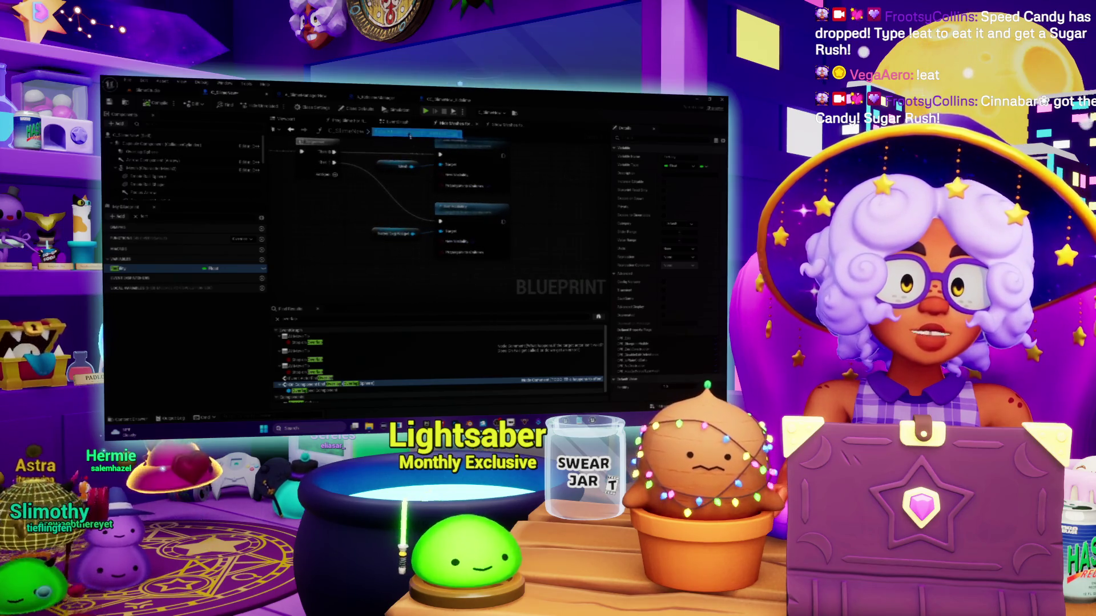
{"action": "left_click_drag", "start_coordinate": [385, 197], "coordinate": [401, 207]}
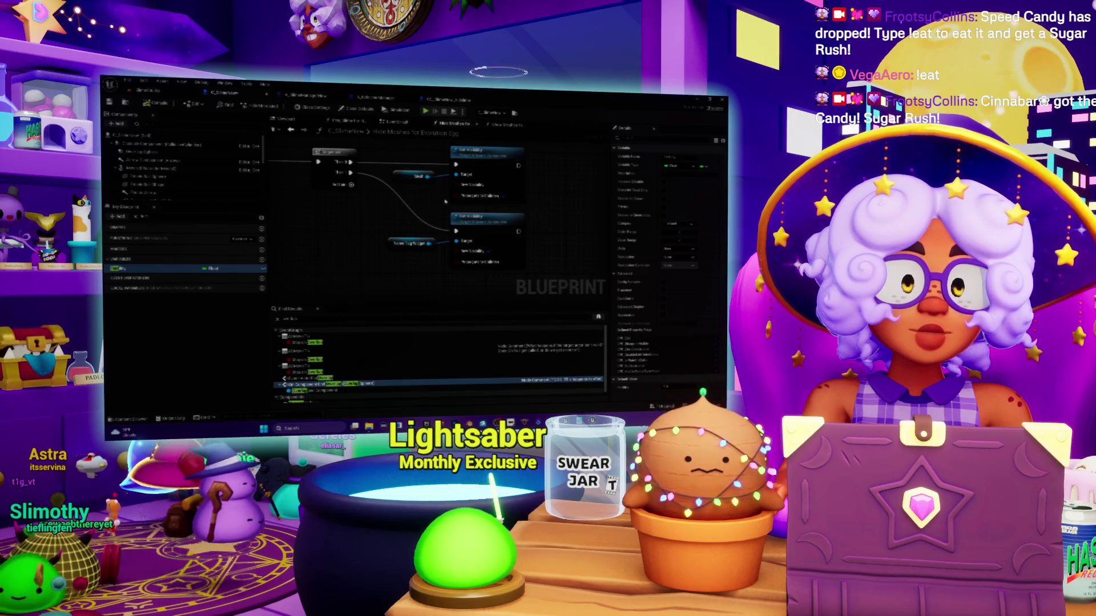
{"action": "left_click_drag", "start_coordinate": [396, 212], "coordinate": [520, 228]}
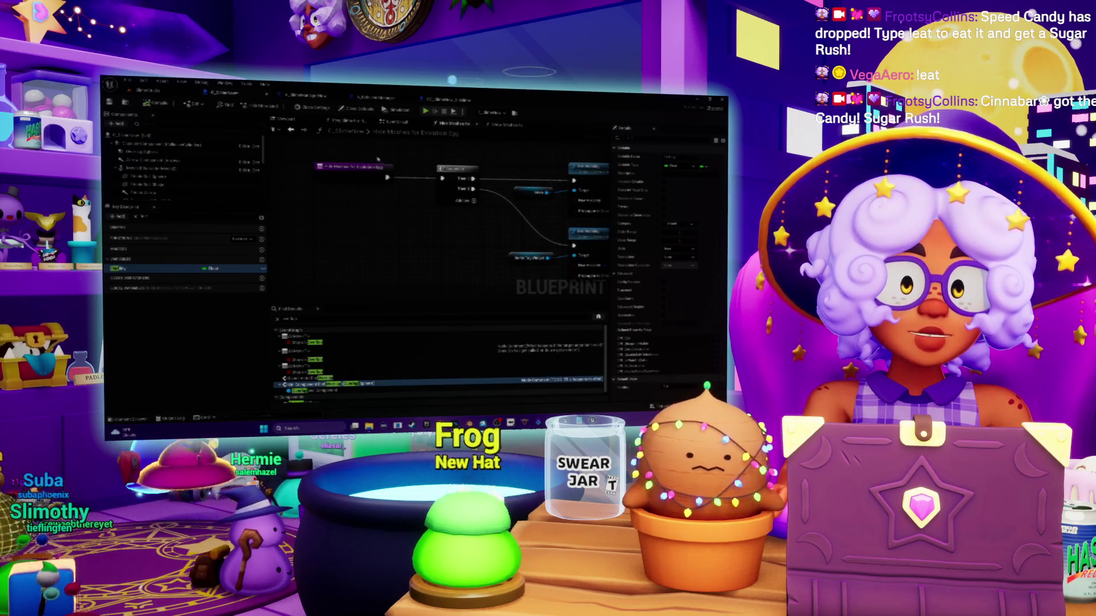
{"action": "right_click", "coordinate": [349, 169]}
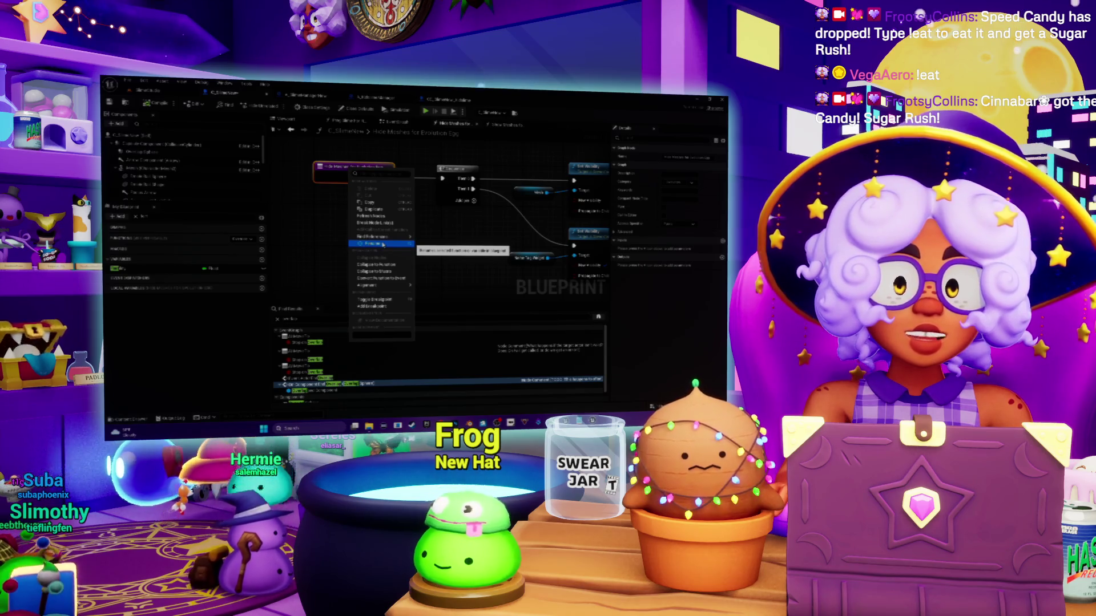
{"action": "left_click", "coordinate": [423, 244]}
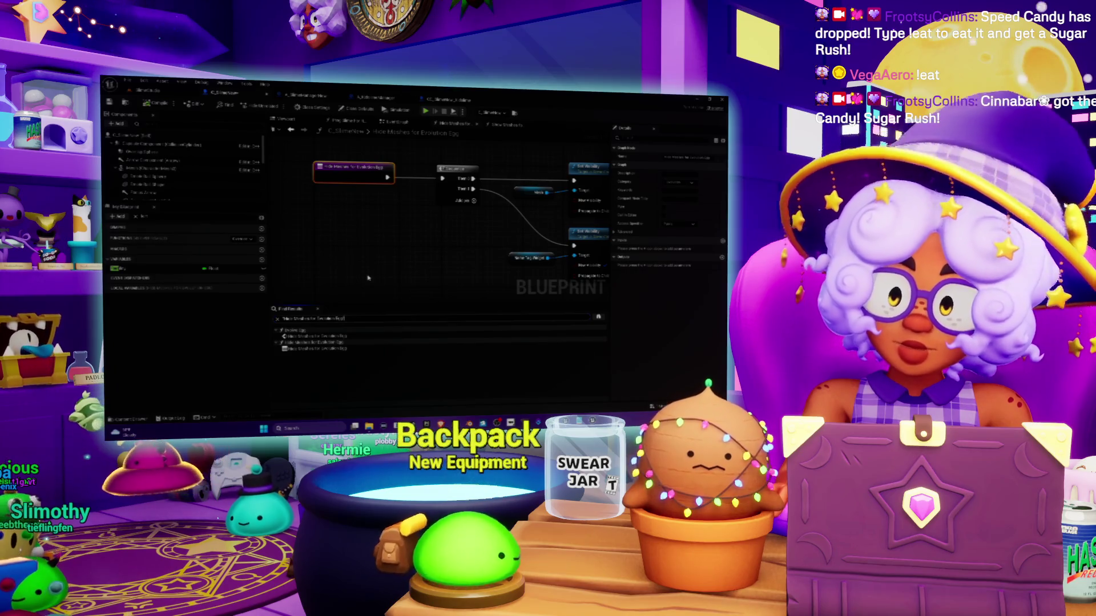
{"action": "left_click", "coordinate": [303, 337]}
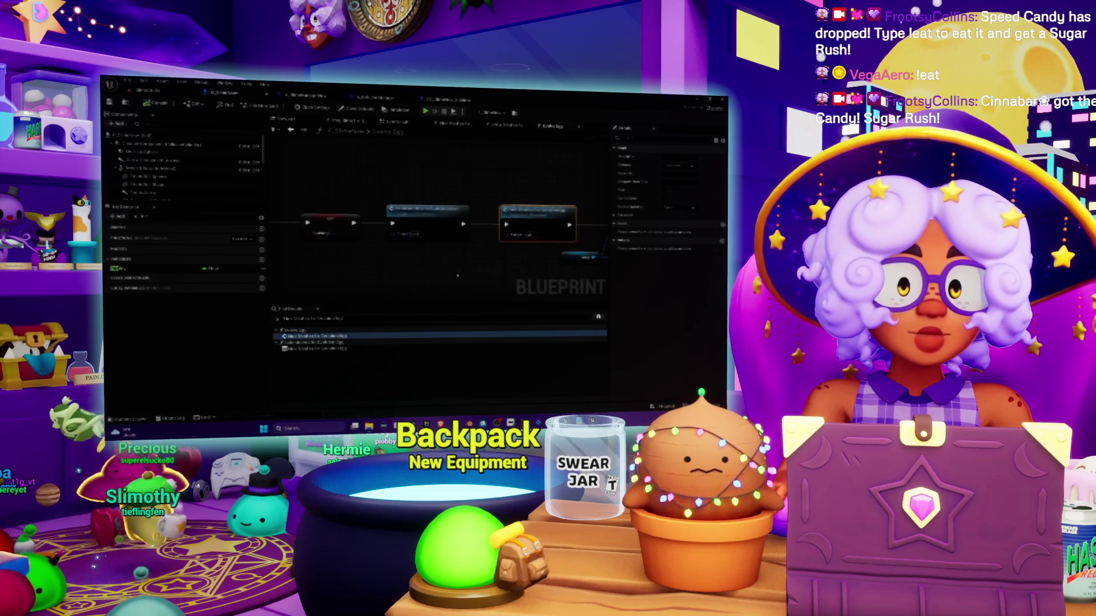
Expand the My Blueprint Functions list and add a new empty function with + Function
{"action": "left_click_drag", "start_coordinate": [451, 278], "coordinate": [366, 268]}
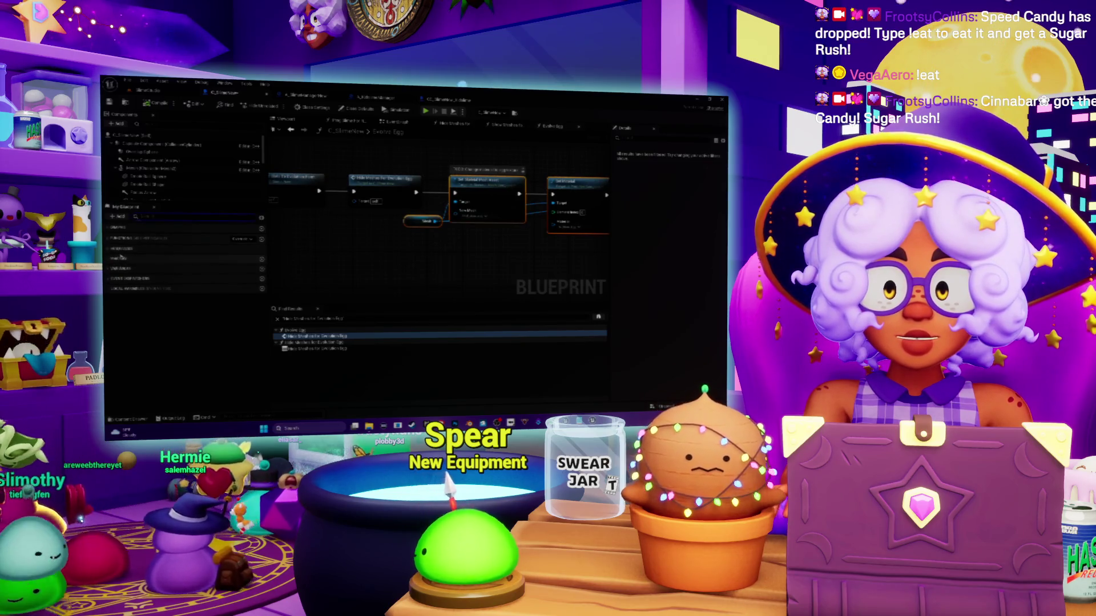
{"action": "left_click", "coordinate": [110, 239]}
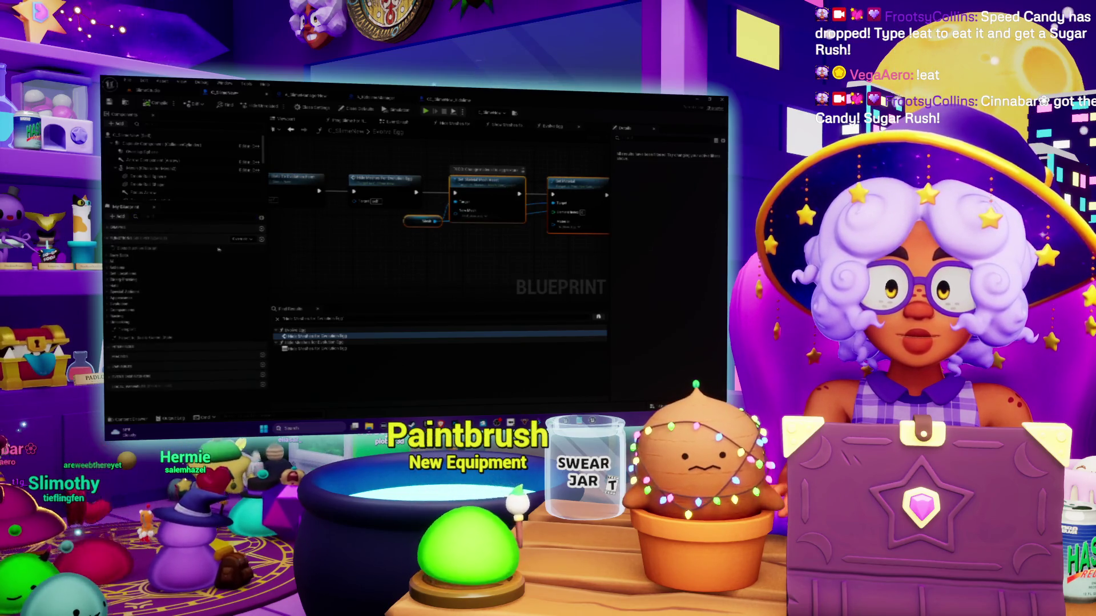
{"action": "left_click", "coordinate": [261, 240]}
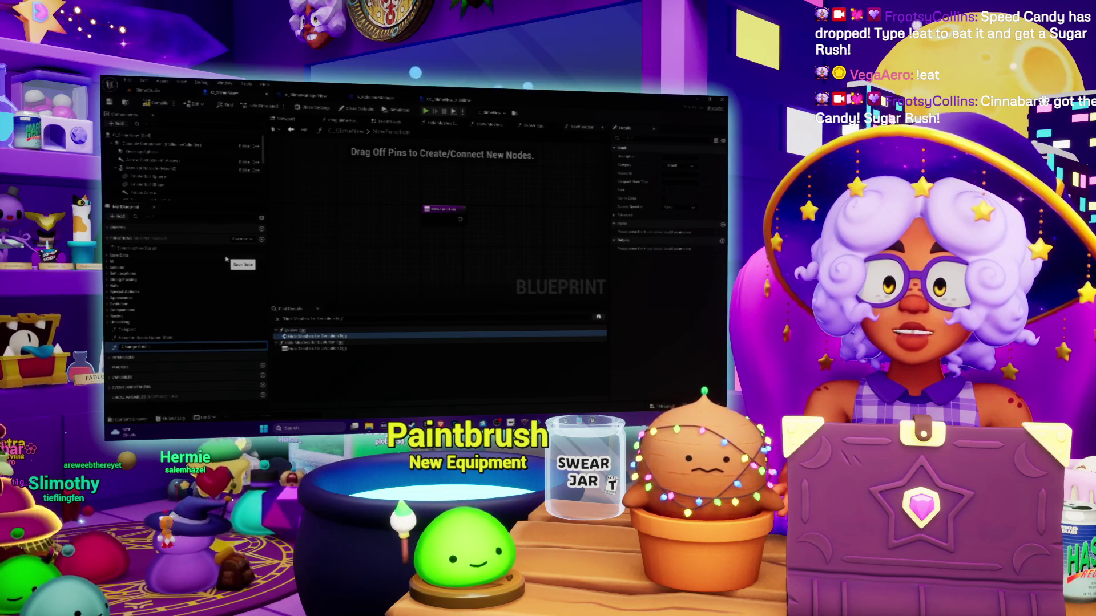
Name the new function Change Into Egg and rearrange nodes in the Evolve Egg graph
{"action": "key", "text": "Return"}
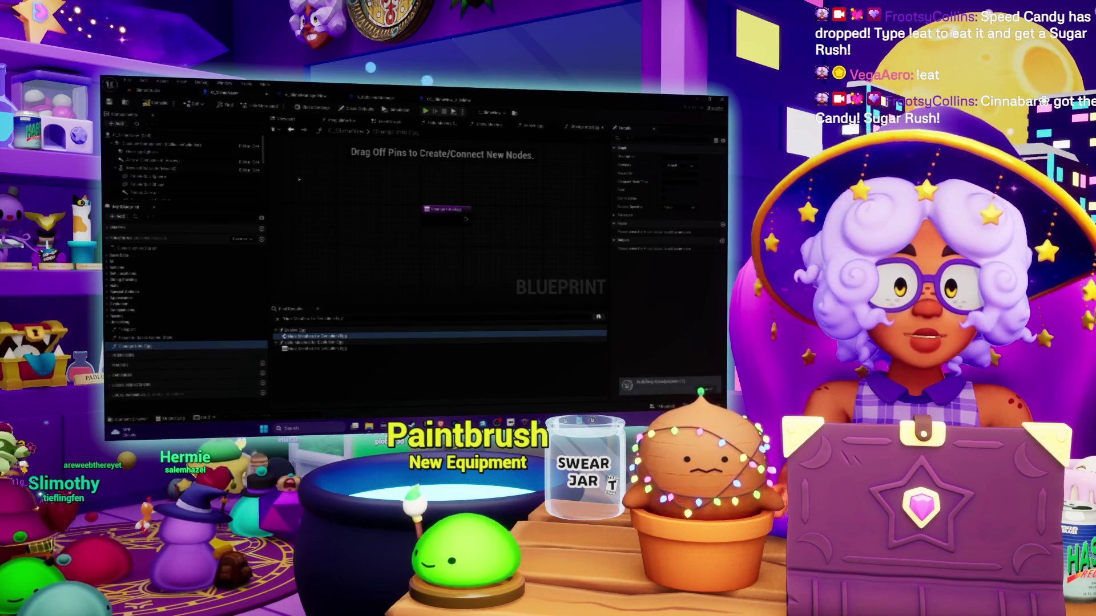
{"action": "left_click", "coordinate": [524, 127]}
{"action": "mouse_move", "coordinate": [388, 168]}
{"action": "left_mouse_down"}
{"action": "mouse_move", "coordinate": [353, 172]}
{"action": "mouse_move", "coordinate": [534, 276]}
{"action": "mouse_move", "coordinate": [350, 268]}
{"action": "left_mouse_up"}
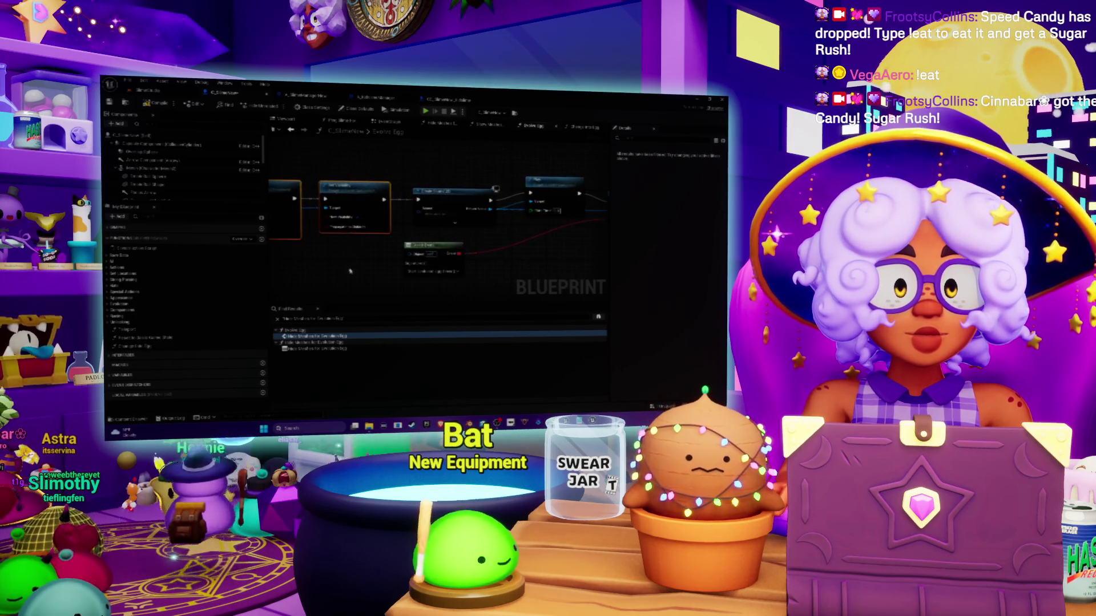
{"action": "left_click", "coordinate": [585, 128]}
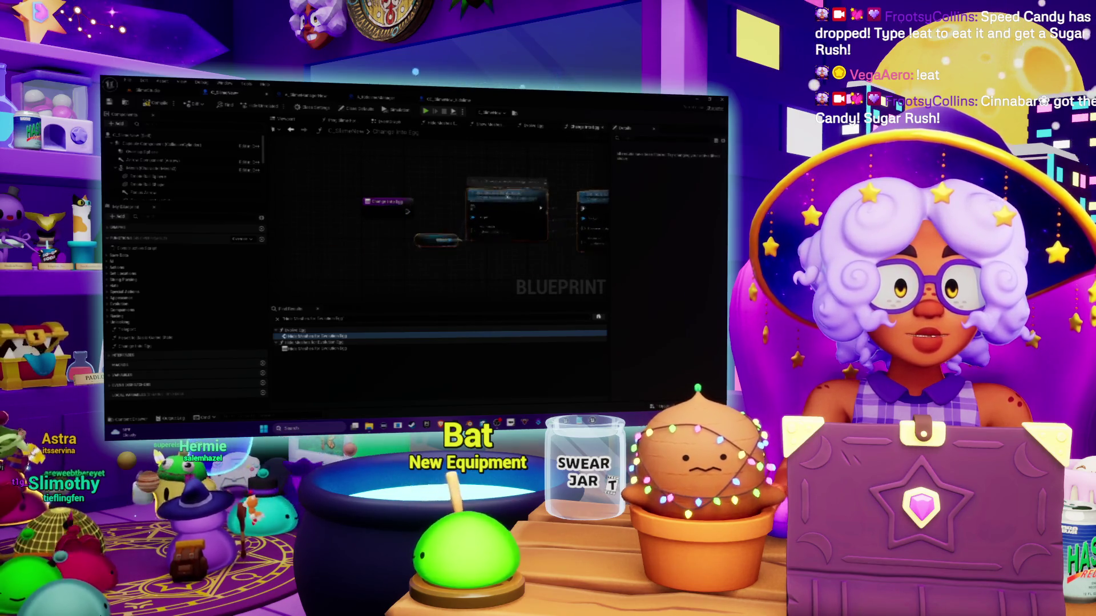
Rename the Change Into Egg function in My Blueprint, entering 'Egg' in its name
{"action": "left_click", "coordinate": [388, 203]}
{"action": "left_click", "coordinate": [147, 346]}
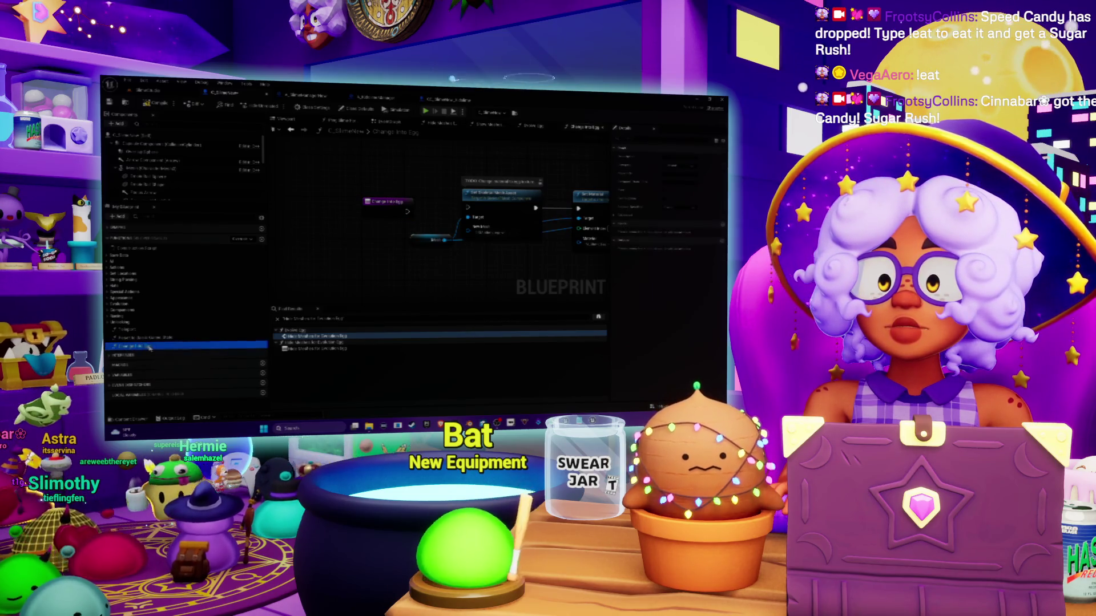
{"action": "left_click", "coordinate": [149, 348]}
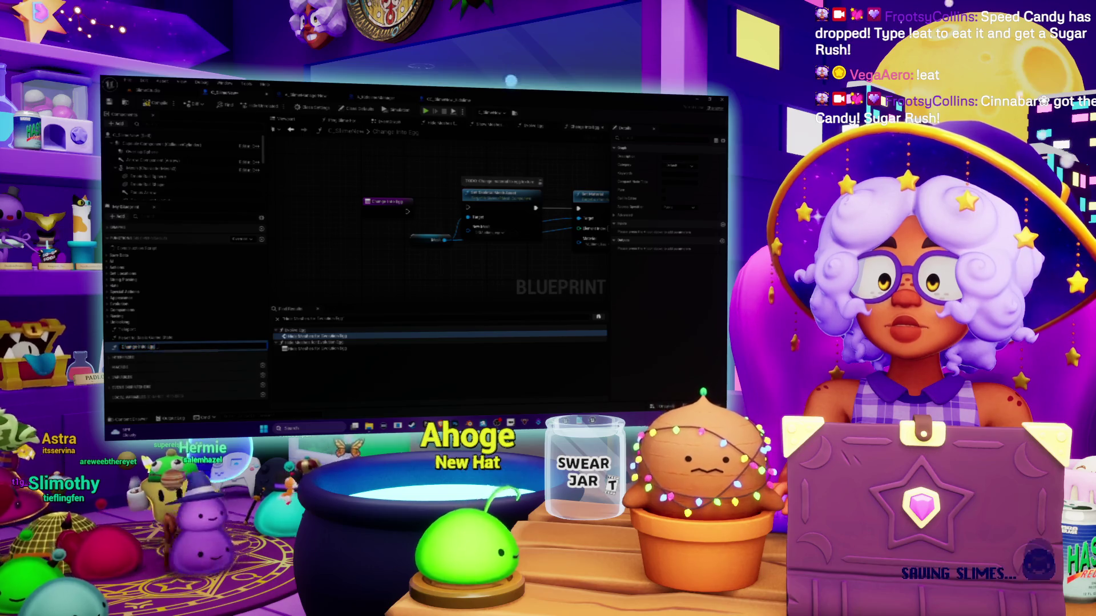
{"action": "type", "text": "Egg"}
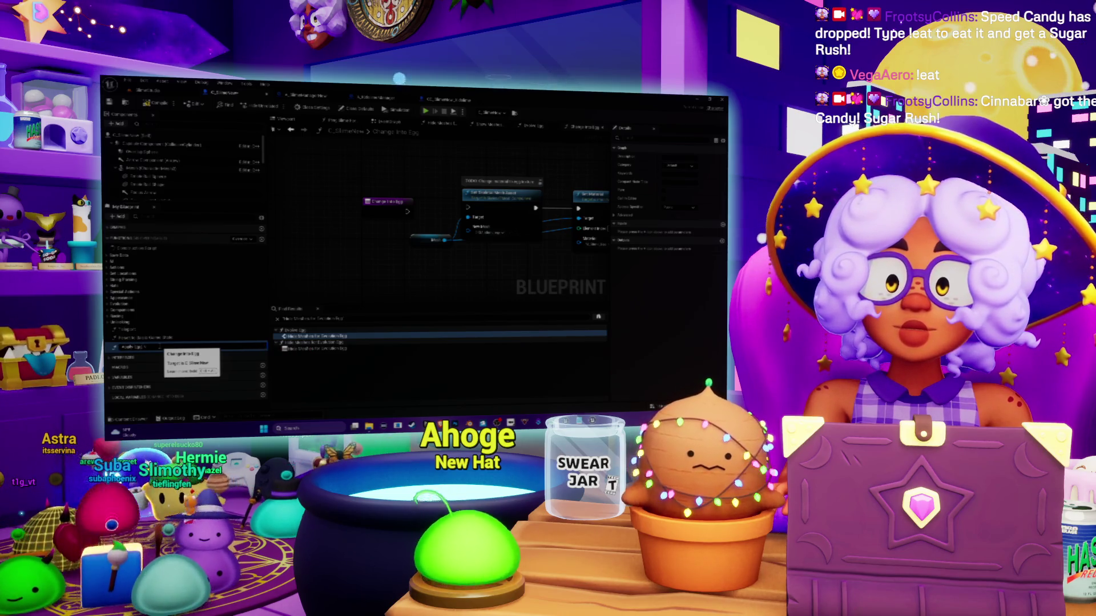
{"action": "key", "text": "Return"}
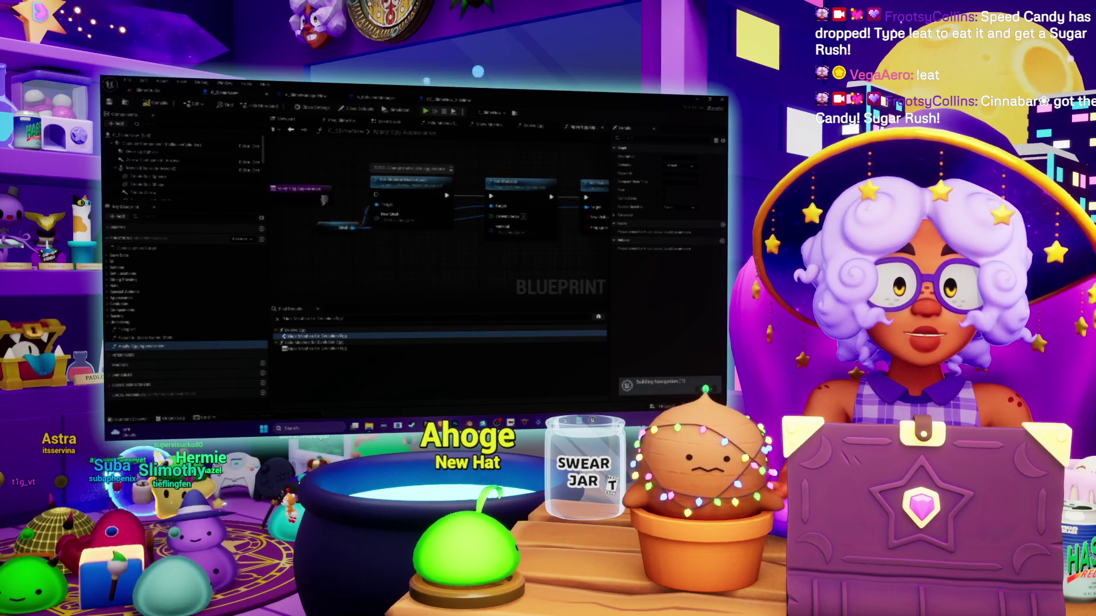
Select all nodes in the function, then go to Evolve Egg and pick Apply Egg Appearance
{"action": "key", "text": "ctrl+a"}
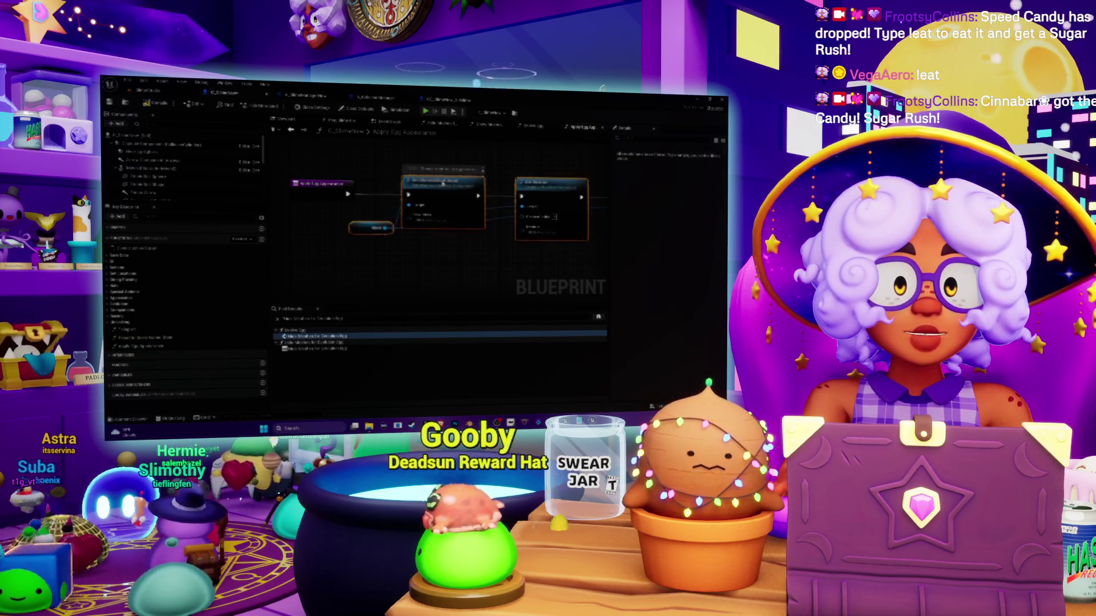
{"action": "left_click", "coordinate": [537, 126]}
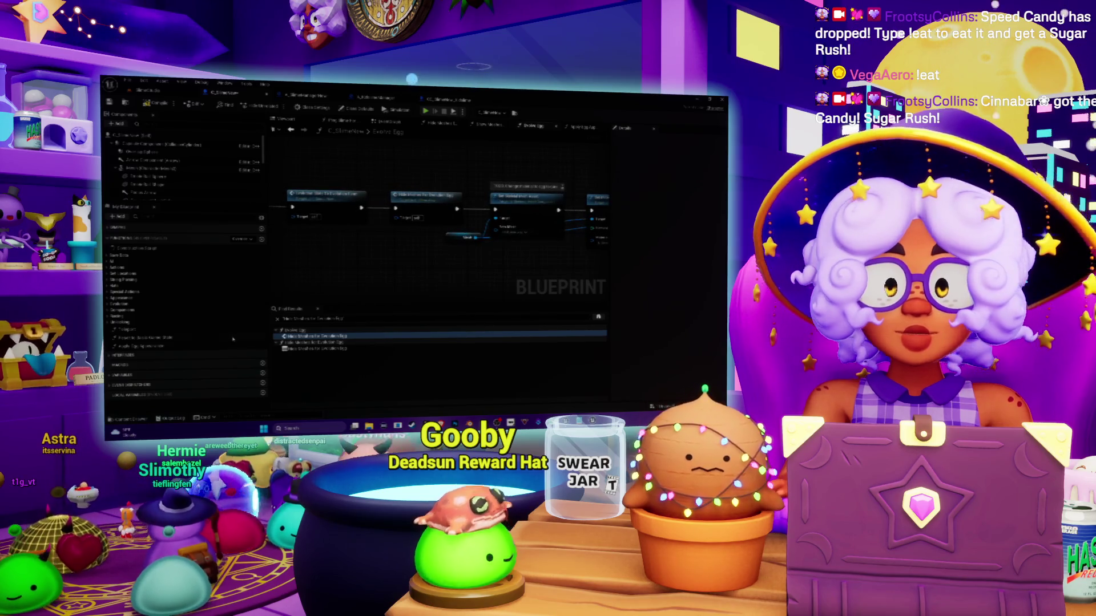
{"action": "left_click", "coordinate": [150, 346]}
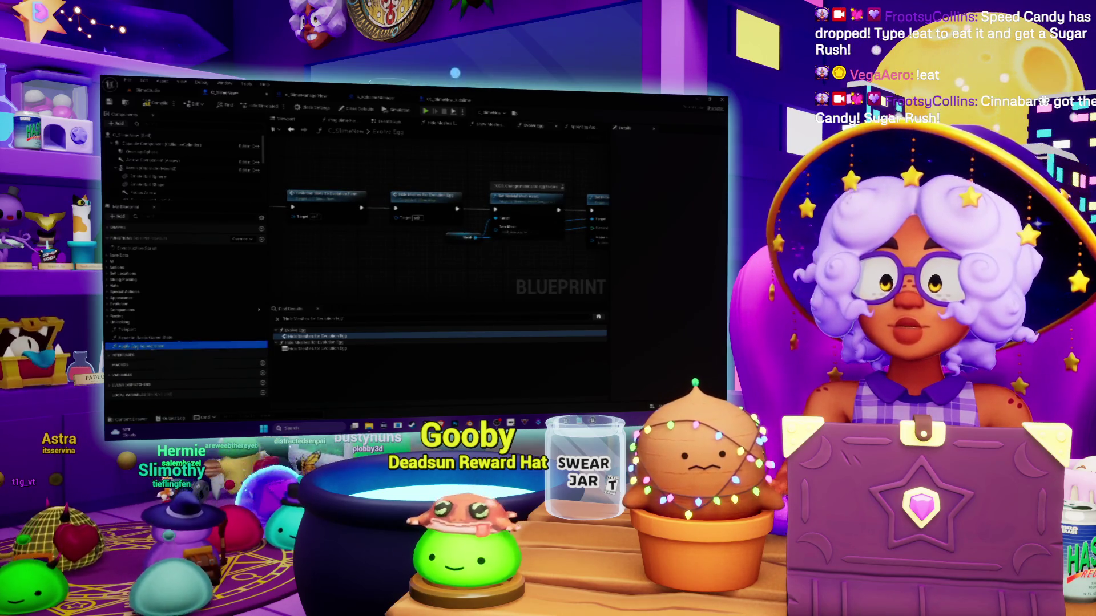
Add an Apply Egg Appearance call to Evolve Egg, wire it in, and delete the old nodes
{"action": "left_click_drag", "start_coordinate": [417, 154], "coordinate": [417, 151]}
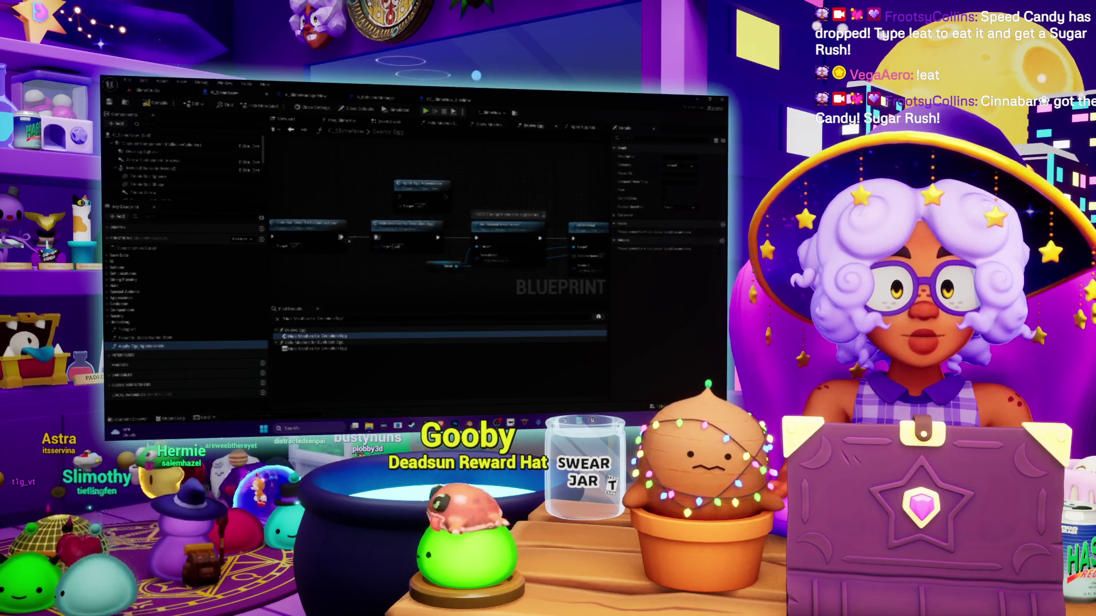
{"action": "left_click_drag", "start_coordinate": [434, 182], "coordinate": [412, 171]}
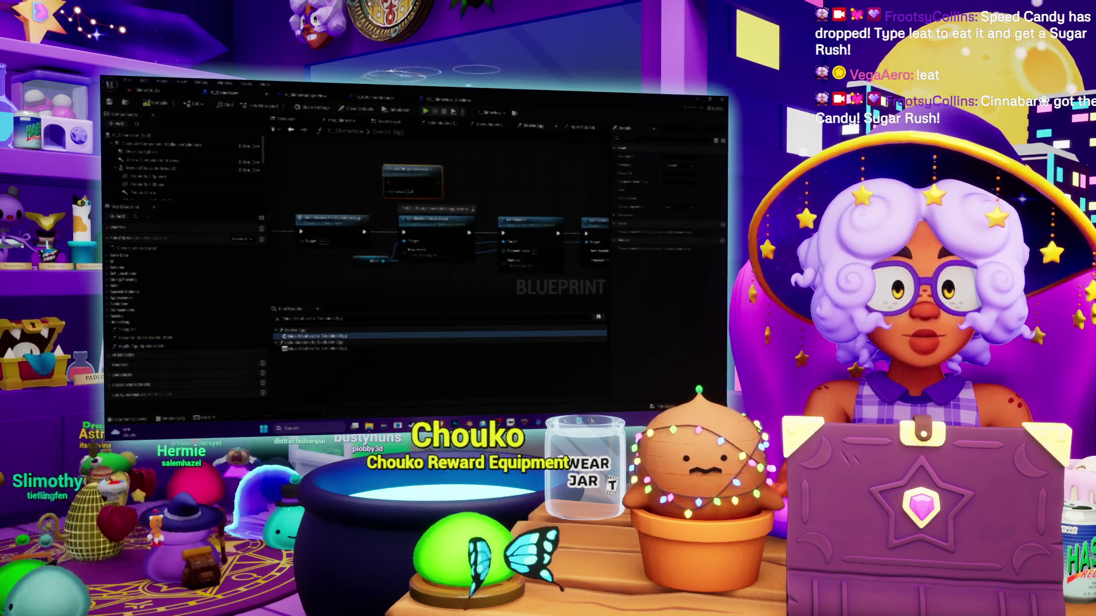
{"action": "left_click_drag", "start_coordinate": [422, 268], "coordinate": [309, 272]}
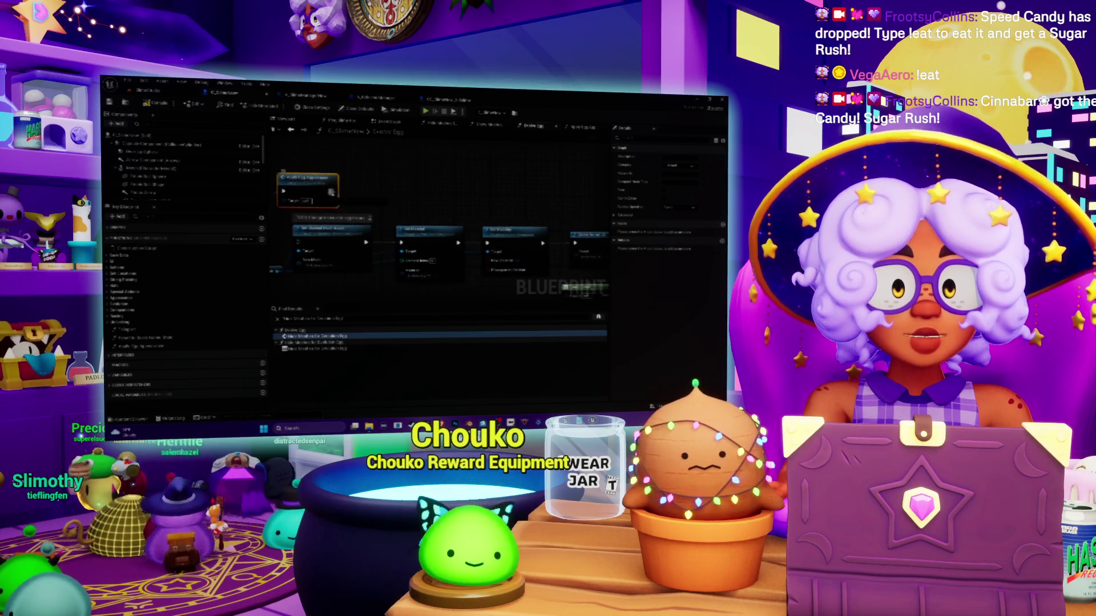
{"action": "mouse_move", "coordinate": [467, 194]}
{"action": "left_mouse_down"}
{"action": "mouse_move", "coordinate": [393, 234]}
{"action": "mouse_move", "coordinate": [371, 237]}
{"action": "mouse_move", "coordinate": [406, 223]}
{"action": "mouse_move", "coordinate": [305, 246]}
{"action": "mouse_move", "coordinate": [367, 261]}
{"action": "mouse_move", "coordinate": [311, 149]}
{"action": "left_mouse_up"}
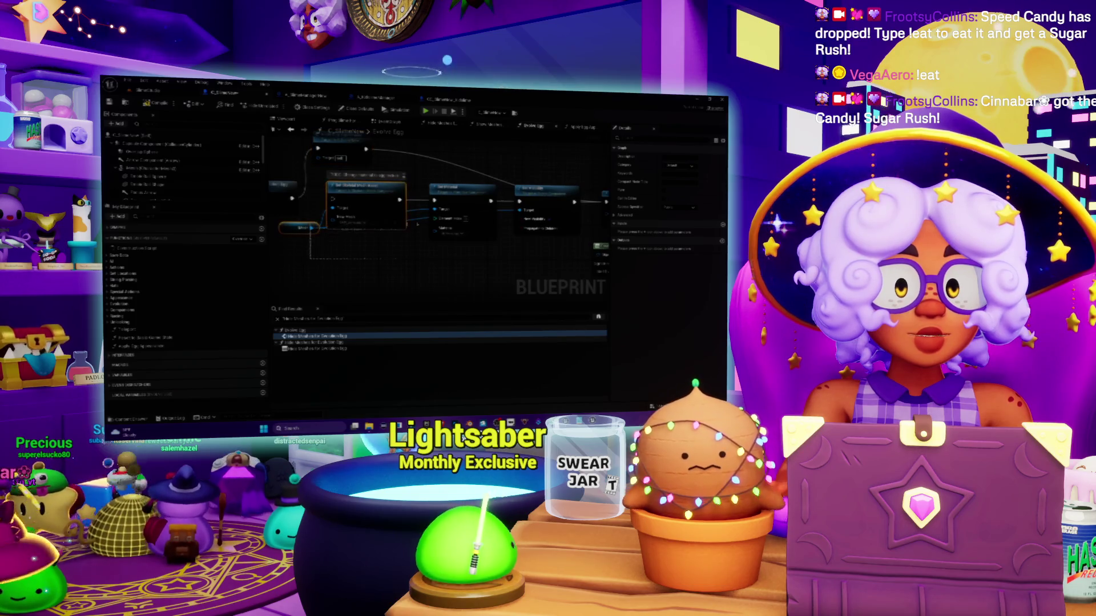
{"action": "key", "text": "Delete"}
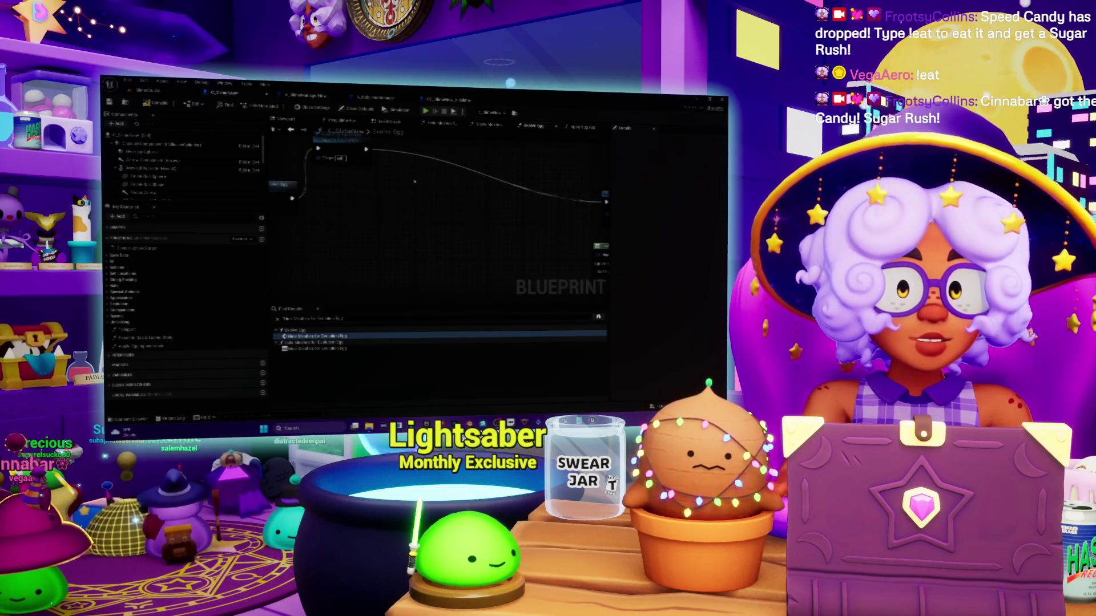
{"action": "left_click_drag", "start_coordinate": [351, 171], "coordinate": [435, 222]}
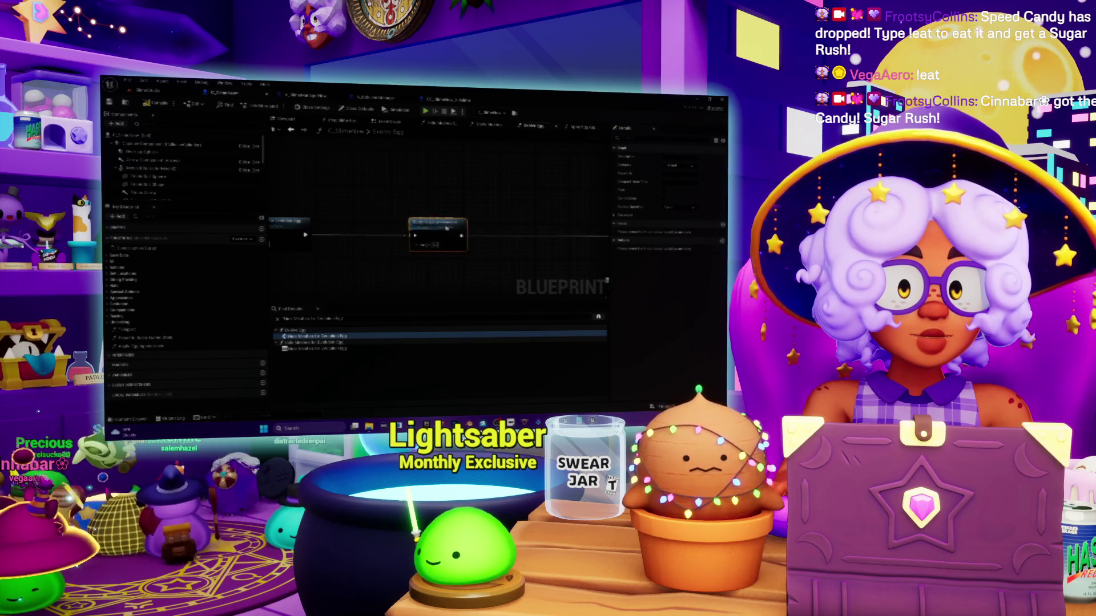
Review the Apply Egg Appearance graph, then bring up the CC_SlimeNew_Kidslime Blueprint
{"action": "double_click", "coordinate": [436, 228]}
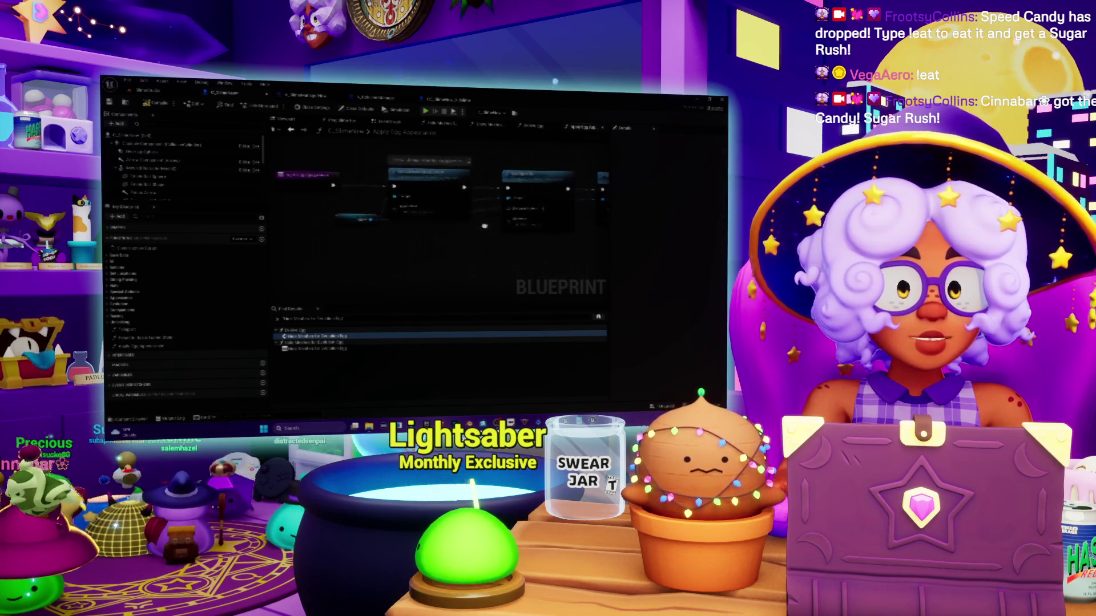
{"action": "left_click_drag", "start_coordinate": [493, 226], "coordinate": [413, 234]}
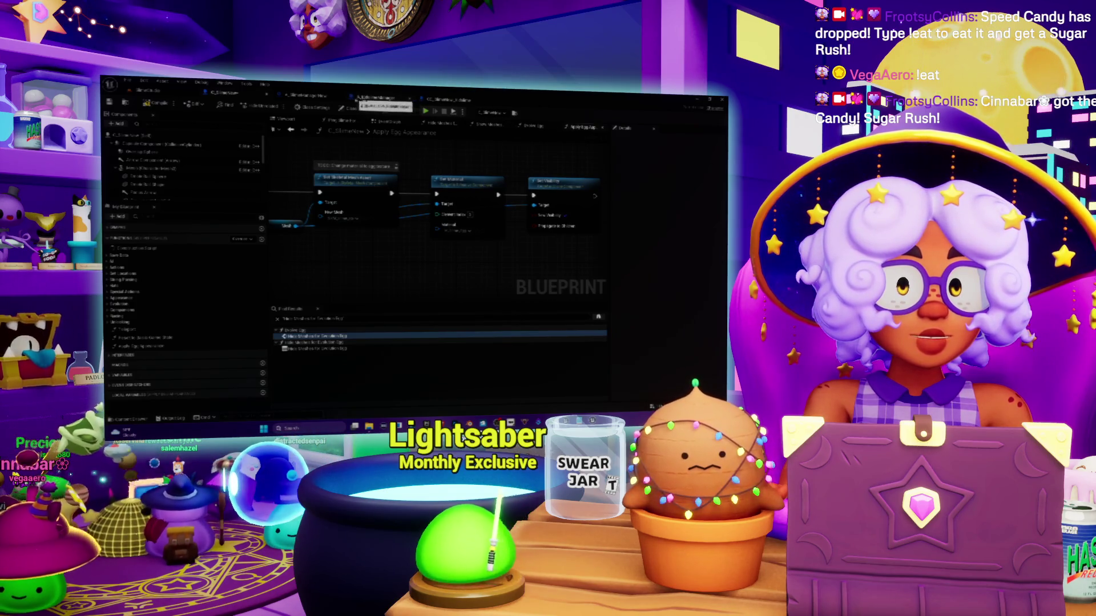
{"action": "left_click", "coordinate": [437, 100]}
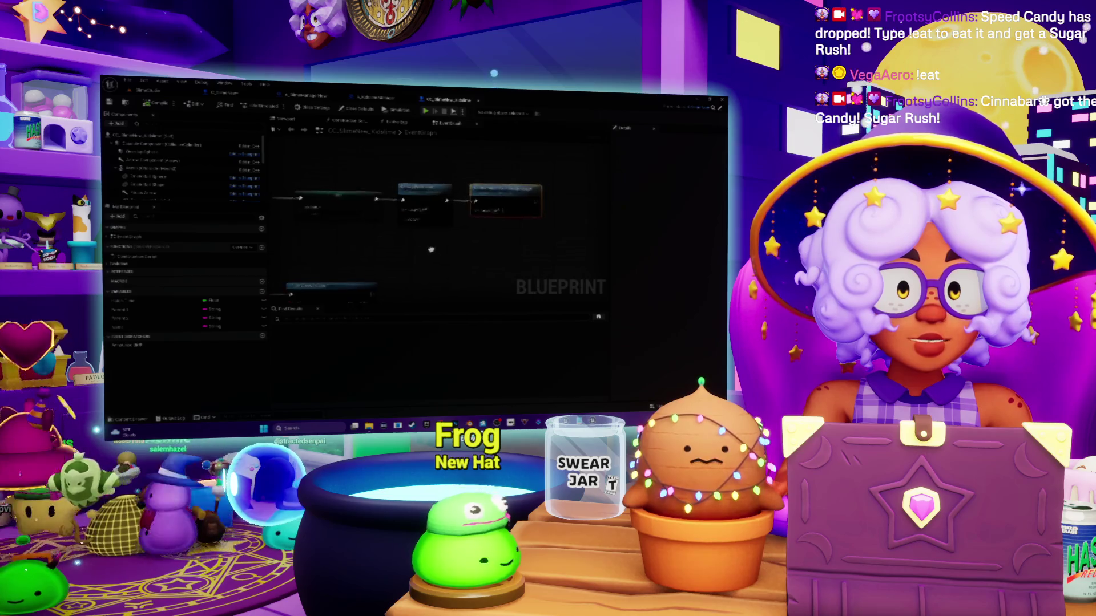
{"action": "left_click_drag", "start_coordinate": [468, 252], "coordinate": [447, 219]}
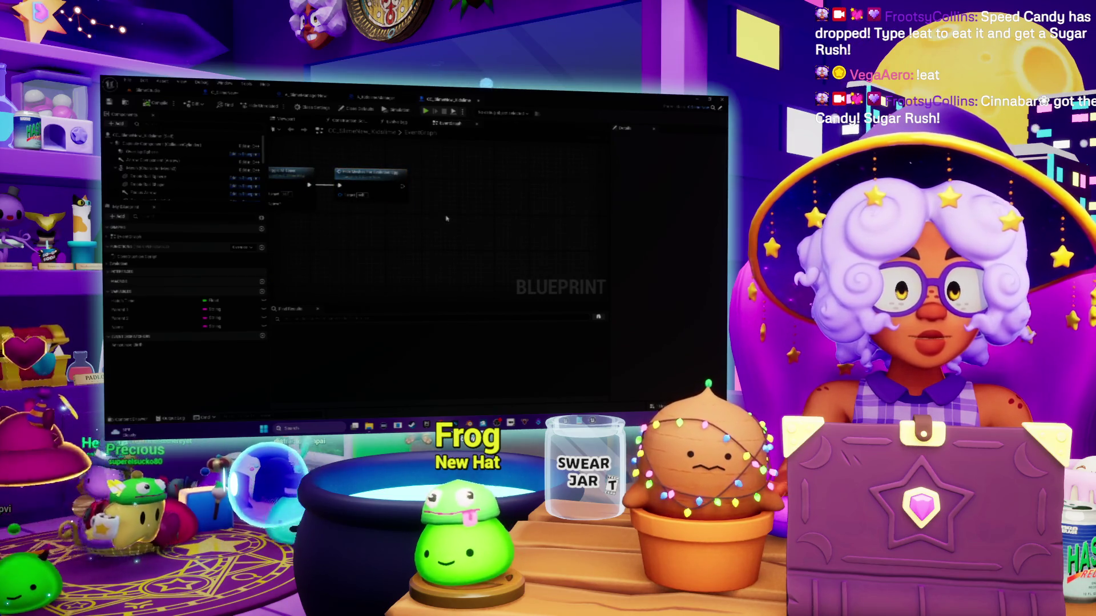
{"action": "right_click", "coordinate": [445, 216]}
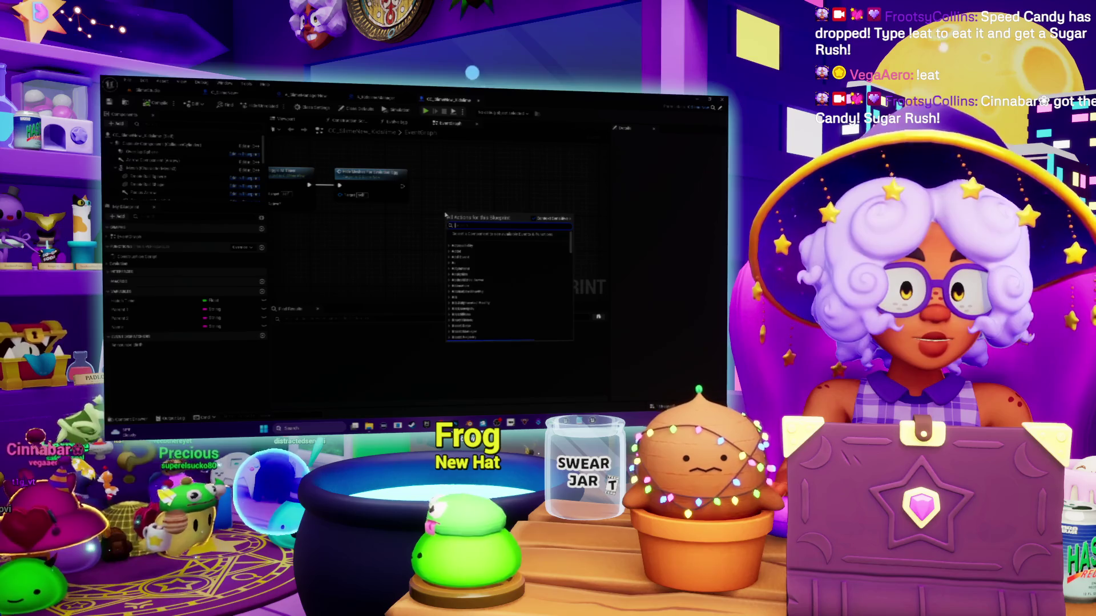
{"action": "type", "text": "set vis"}
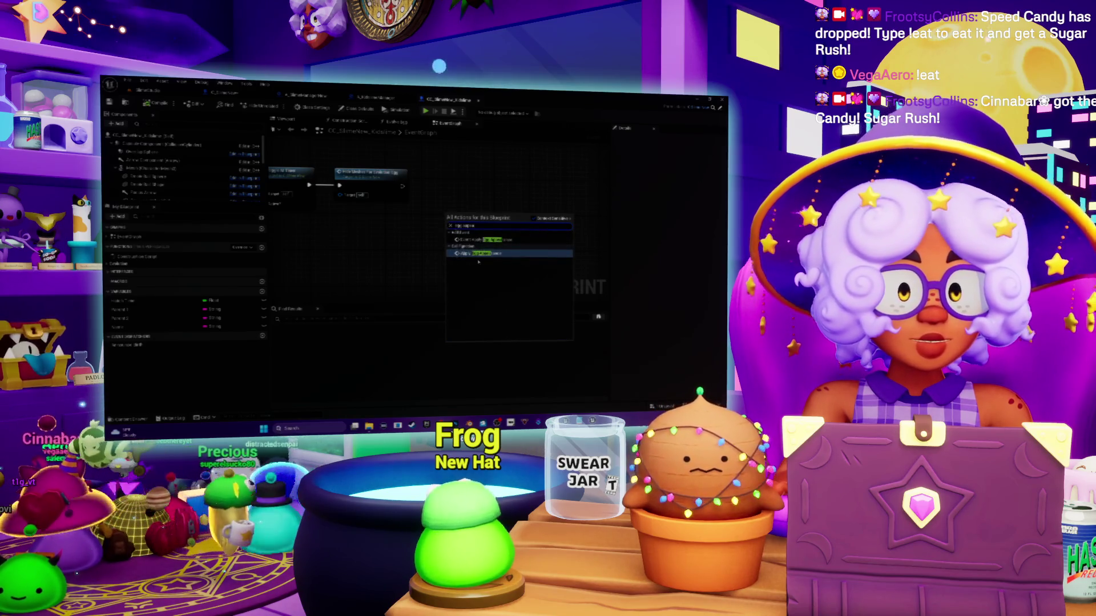
{"action": "left_click", "coordinate": [485, 254]}
{"action": "mouse_move", "coordinate": [483, 221]}
{"action": "left_mouse_down"}
{"action": "mouse_move", "coordinate": [470, 189]}
{"action": "mouse_move", "coordinate": [434, 189]}
{"action": "left_mouse_up"}
{"action": "left_click_drag", "start_coordinate": [418, 251], "coordinate": [468, 251]}
{"action": "scroll", "coordinate": [468, 251], "scroll_direction": "up", "scroll_amount": 2}
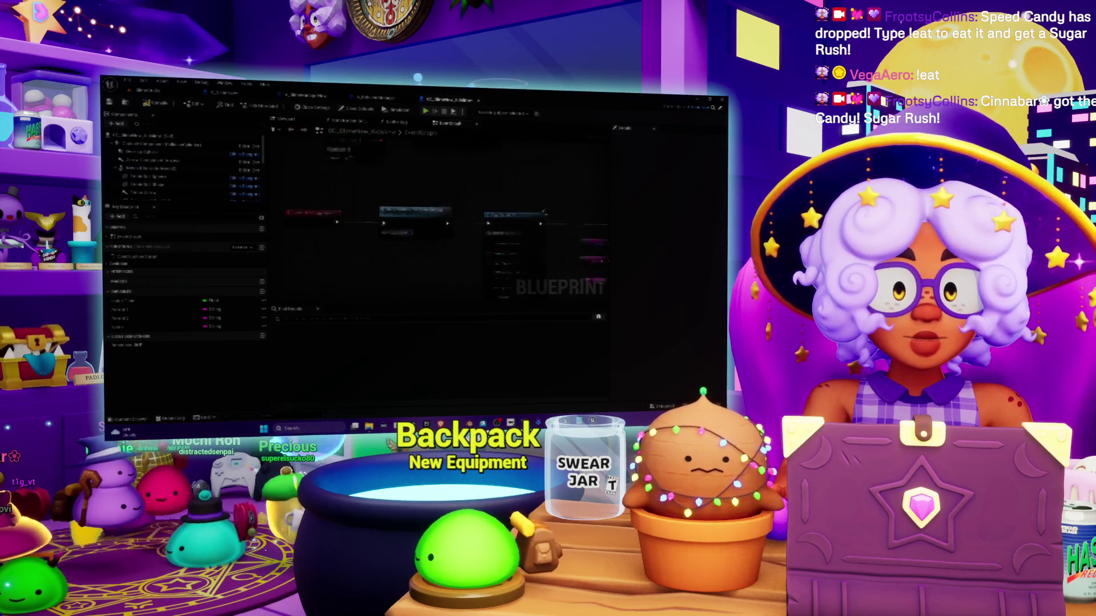
{"action": "left_click_drag", "start_coordinate": [524, 231], "coordinate": [413, 199]}
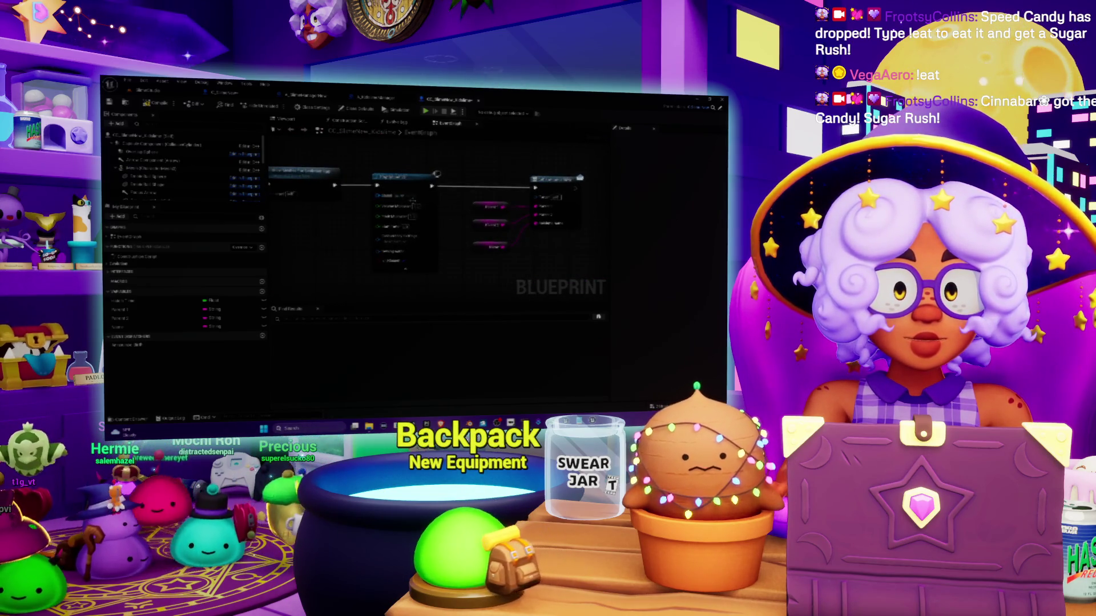
{"action": "left_click_drag", "start_coordinate": [319, 128], "coordinate": [293, 229]}
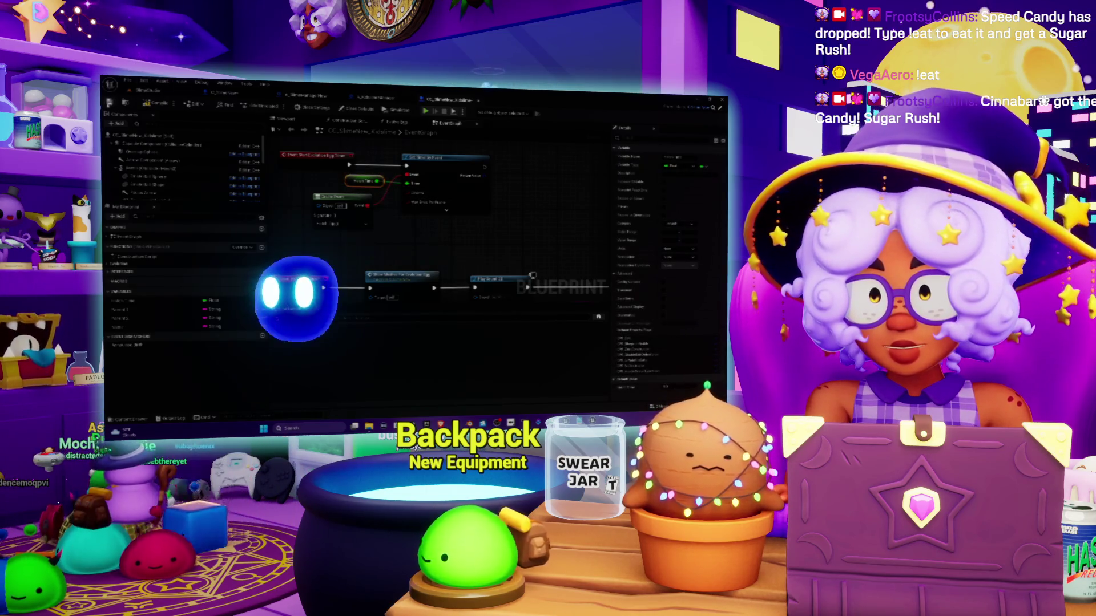
{"action": "key", "text": "alt+Tab"}
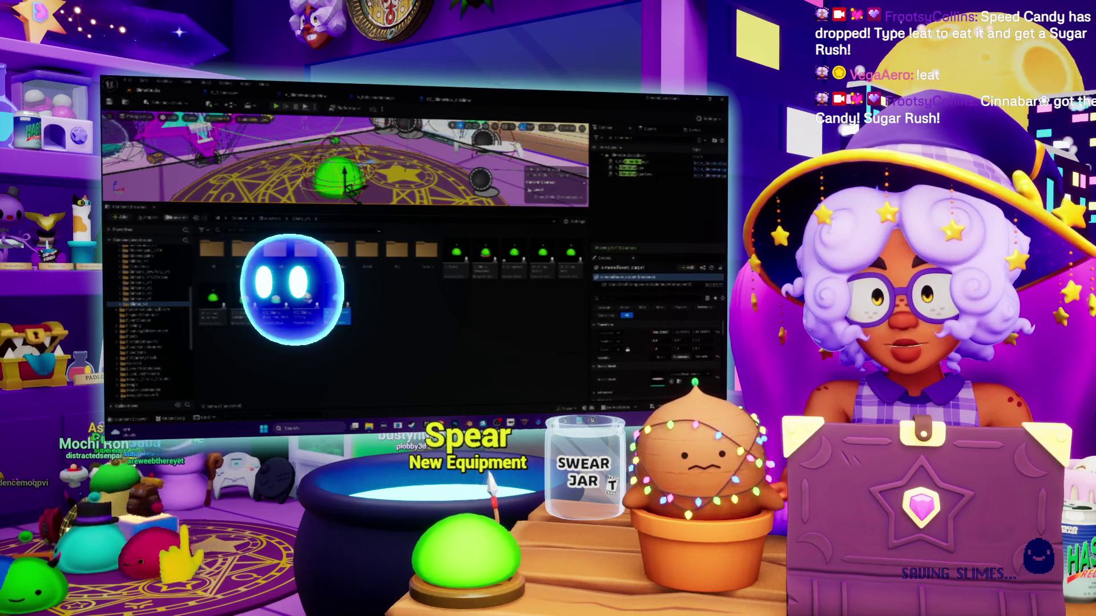
Save all modified assets and start a Play in Editor playtest
{"action": "key", "text": "ctrl+s"}
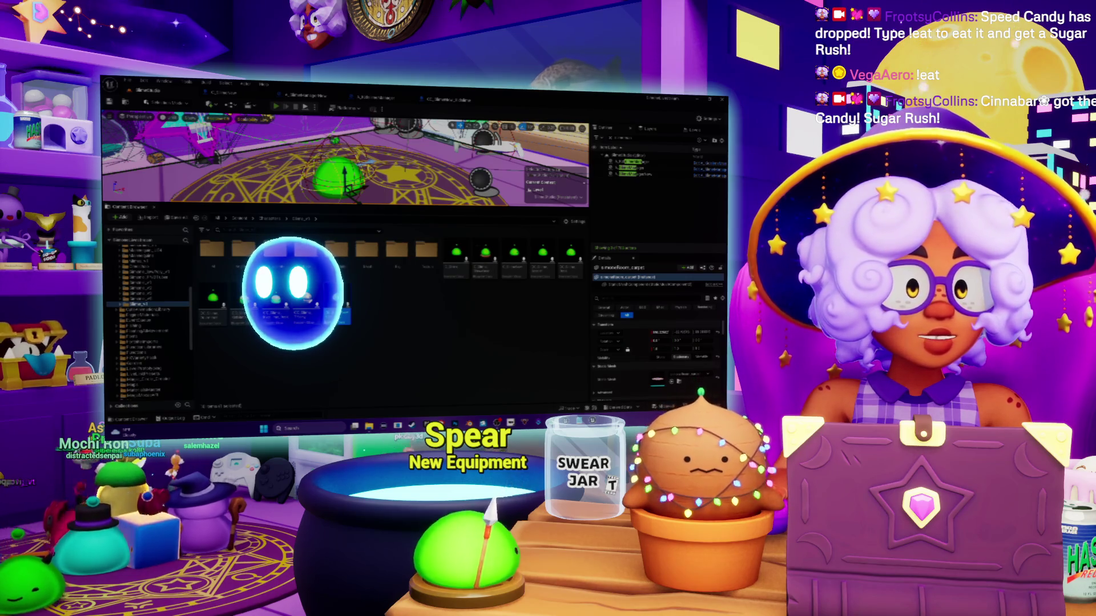
{"action": "key", "text": "alt+p"}
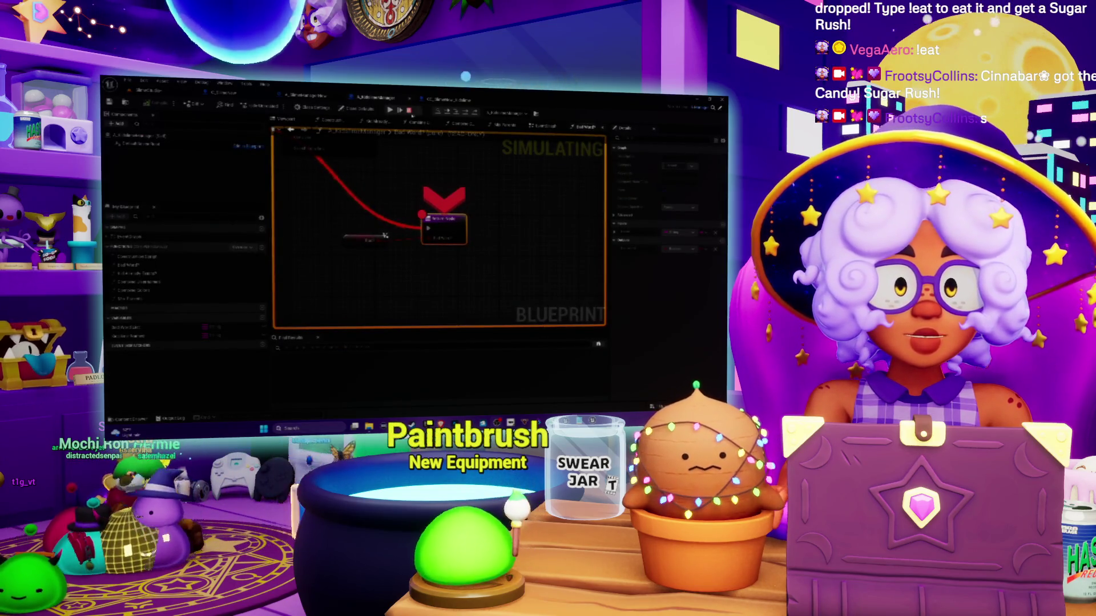
Remove the breakpoints from the three paused nodes and resume the playtest
{"action": "right_click", "coordinate": [444, 224]}
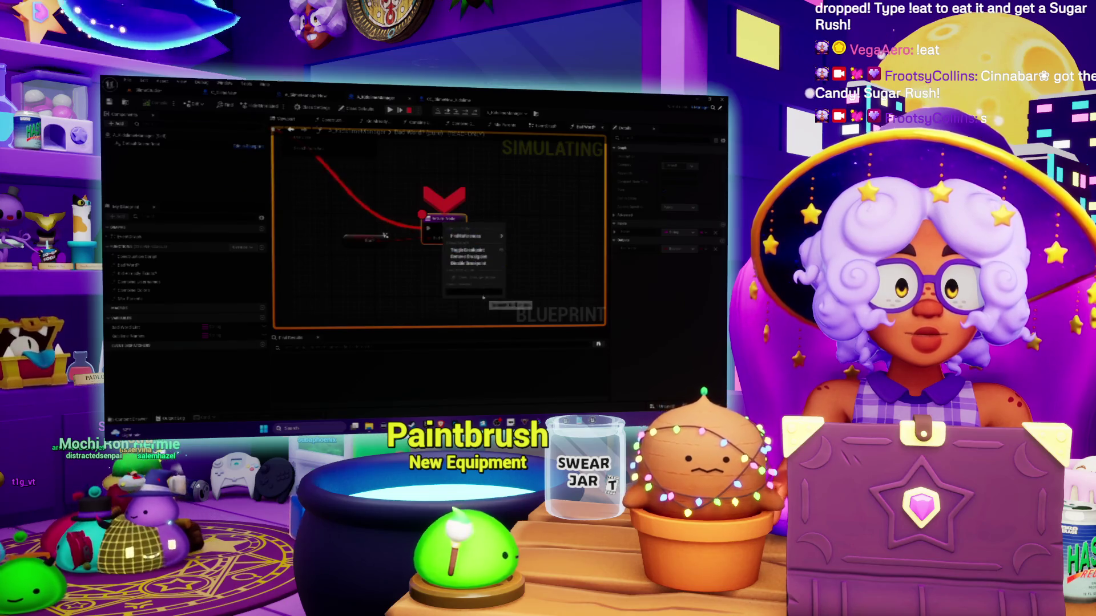
{"action": "left_click", "coordinate": [468, 264]}
{"action": "double_click", "coordinate": [385, 235]}
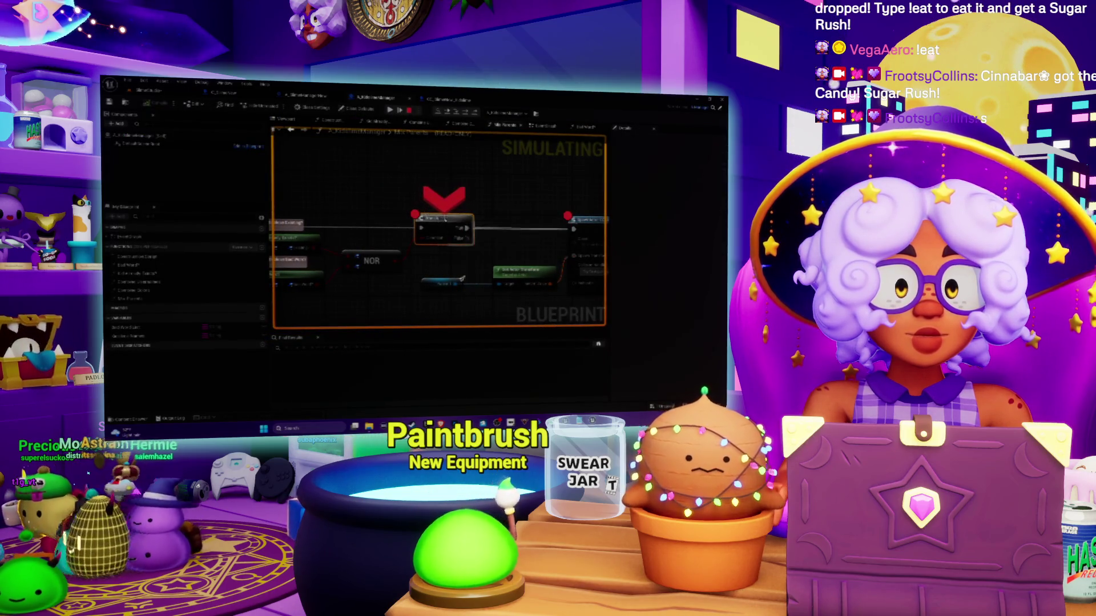
{"action": "right_click", "coordinate": [447, 224]}
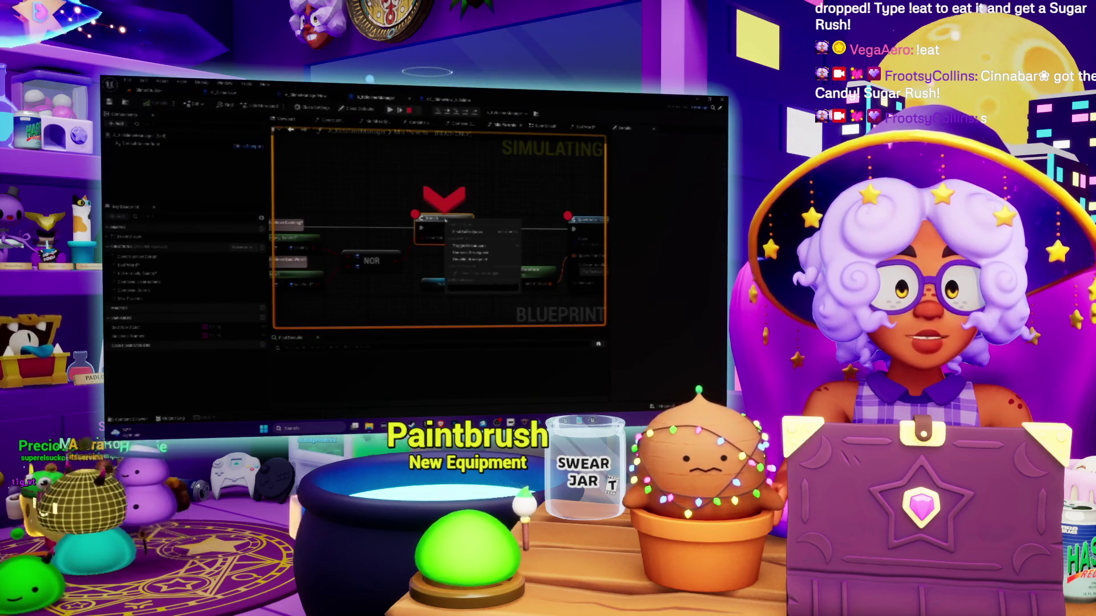
{"action": "left_click", "coordinate": [469, 247]}
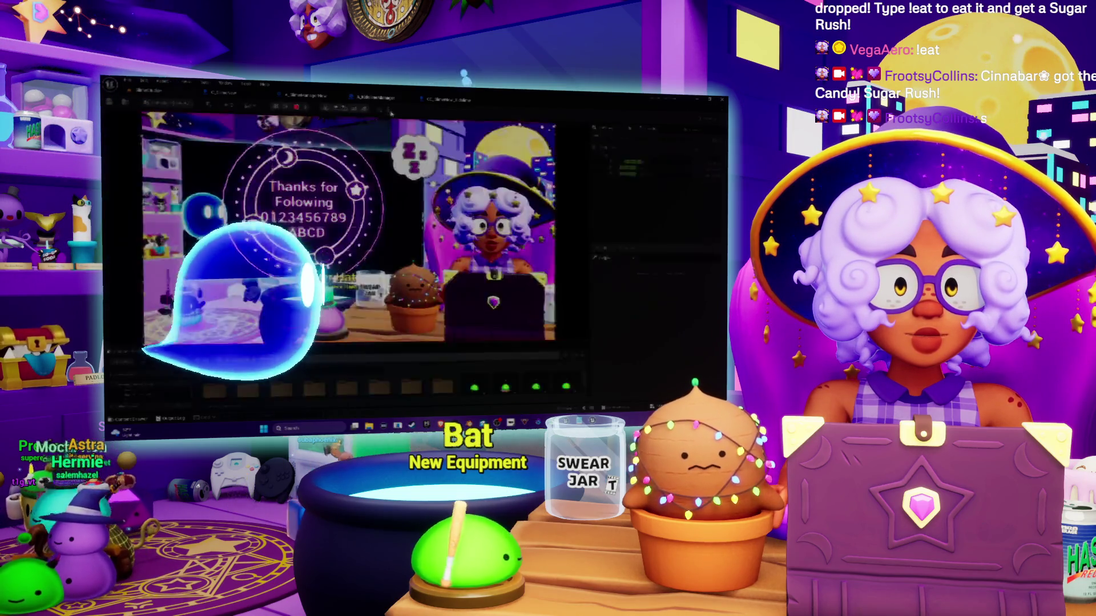
{"action": "right_click", "coordinate": [395, 202]}
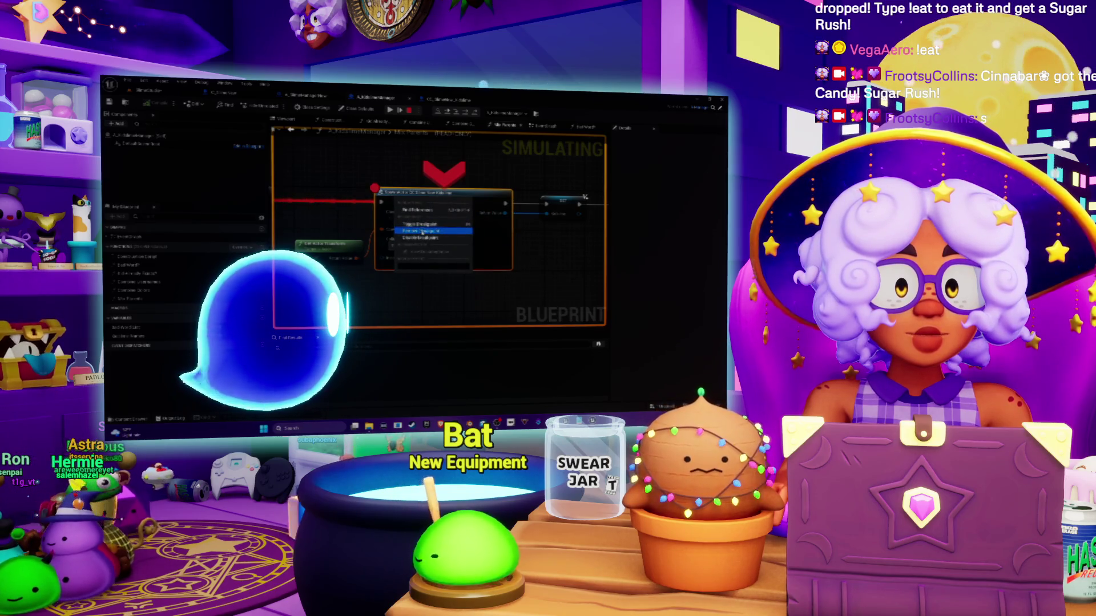
{"action": "left_click", "coordinate": [423, 231]}
{"action": "left_click", "coordinate": [390, 111]}
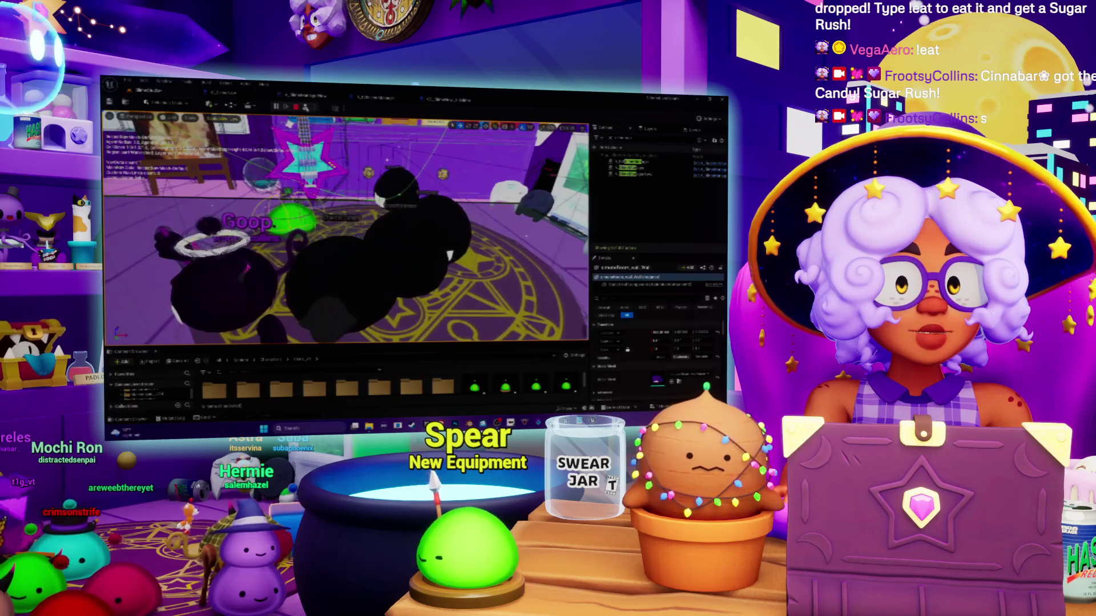
Stop the slime playtest and return to the level editor
{"action": "key", "text": "Escape"}
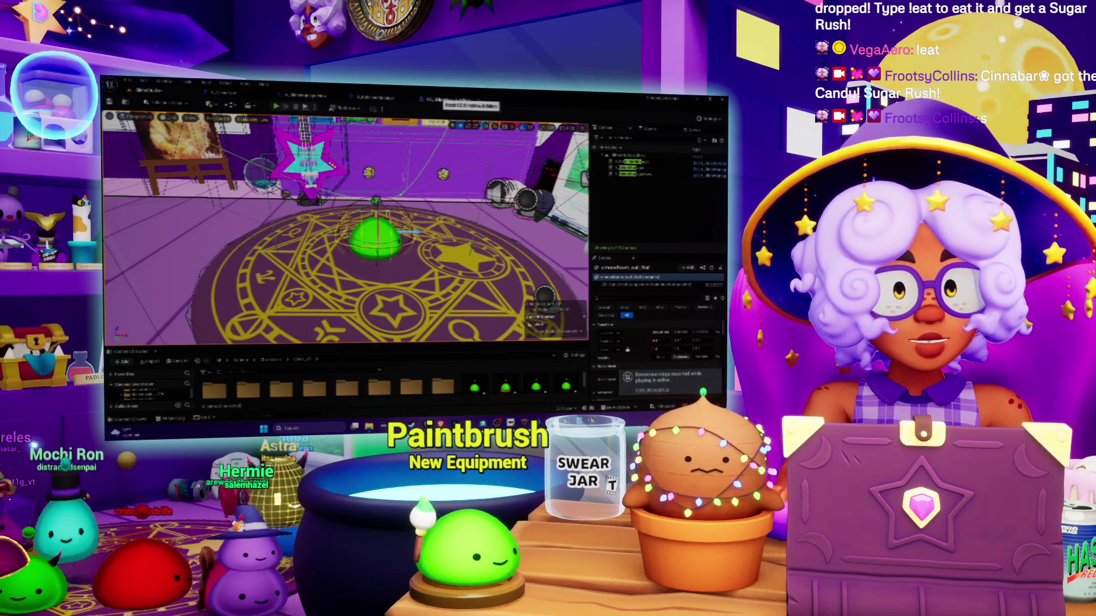
From the CC_SlimeNew_Kidslime red event node, jump to its usage in the manager Blueprint
{"action": "left_click", "coordinate": [451, 99]}
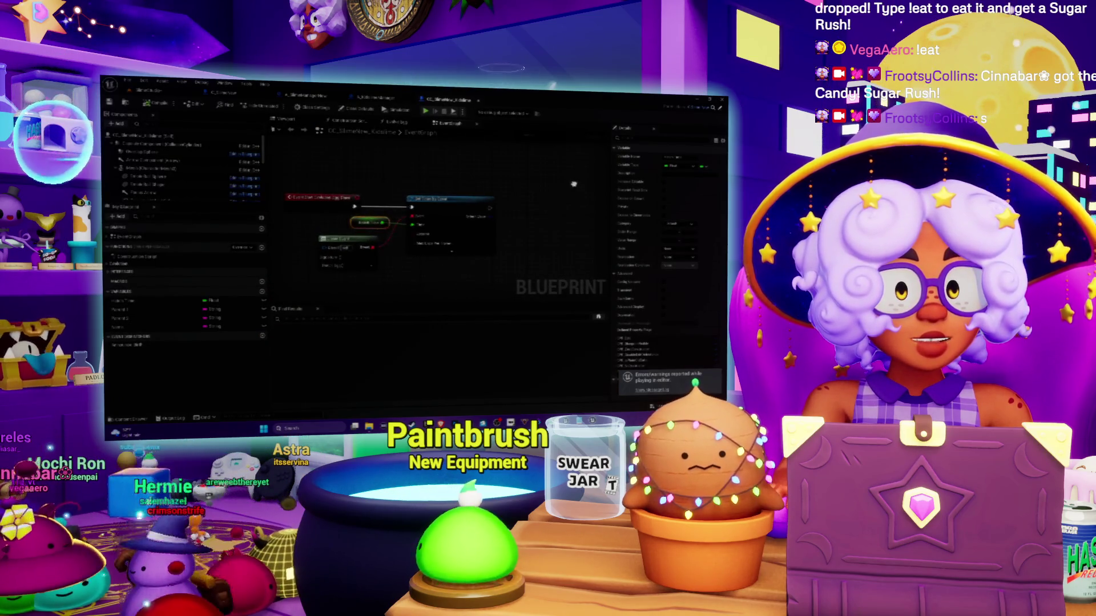
{"action": "right_click", "coordinate": [304, 196]}
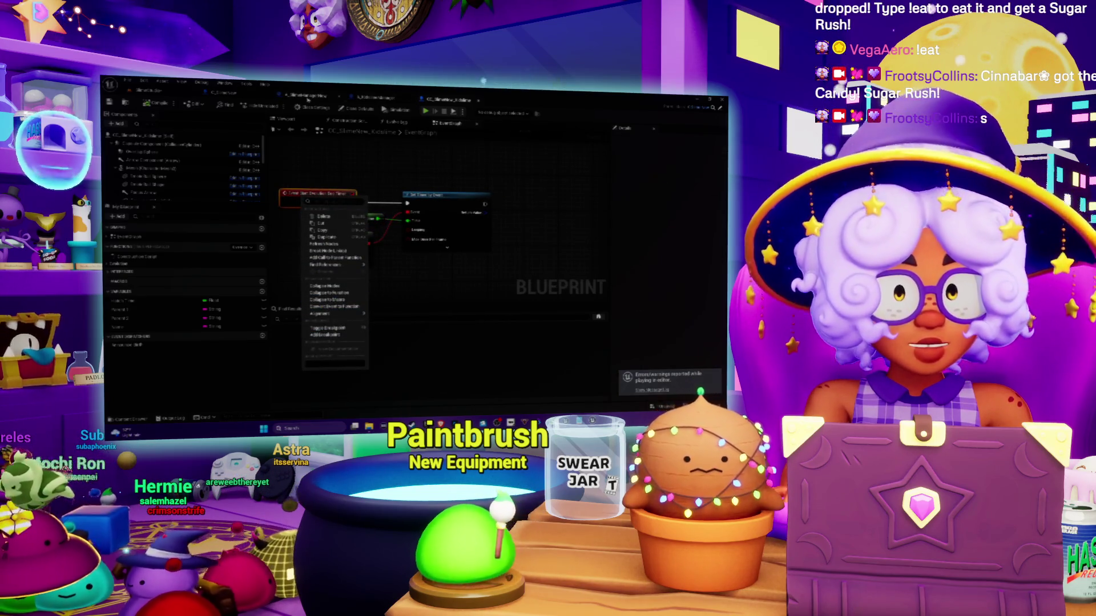
{"action": "left_click", "coordinate": [117, 268]}
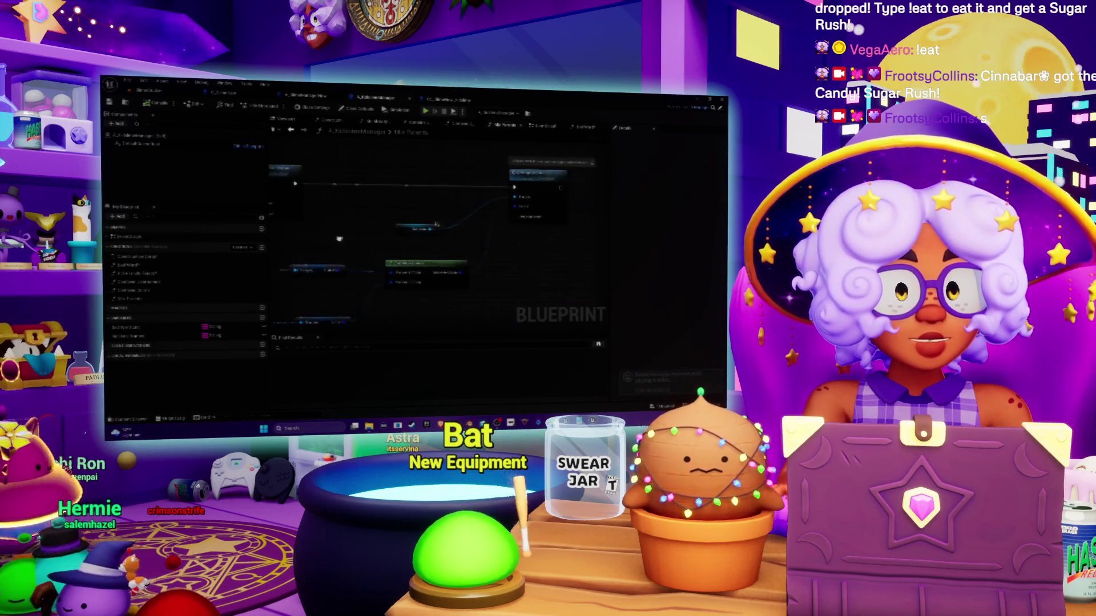
Add a Set node found by searching 'change' to the Mix Parents graph
{"action": "mouse_move", "coordinate": [370, 226]}
{"action": "left_mouse_down"}
{"action": "mouse_move", "coordinate": [521, 241]}
{"action": "mouse_move", "coordinate": [308, 238]}
{"action": "mouse_move", "coordinate": [343, 228]}
{"action": "left_mouse_up"}
{"action": "scroll", "coordinate": [393, 212], "scroll_direction": "down", "scroll_amount": 1}
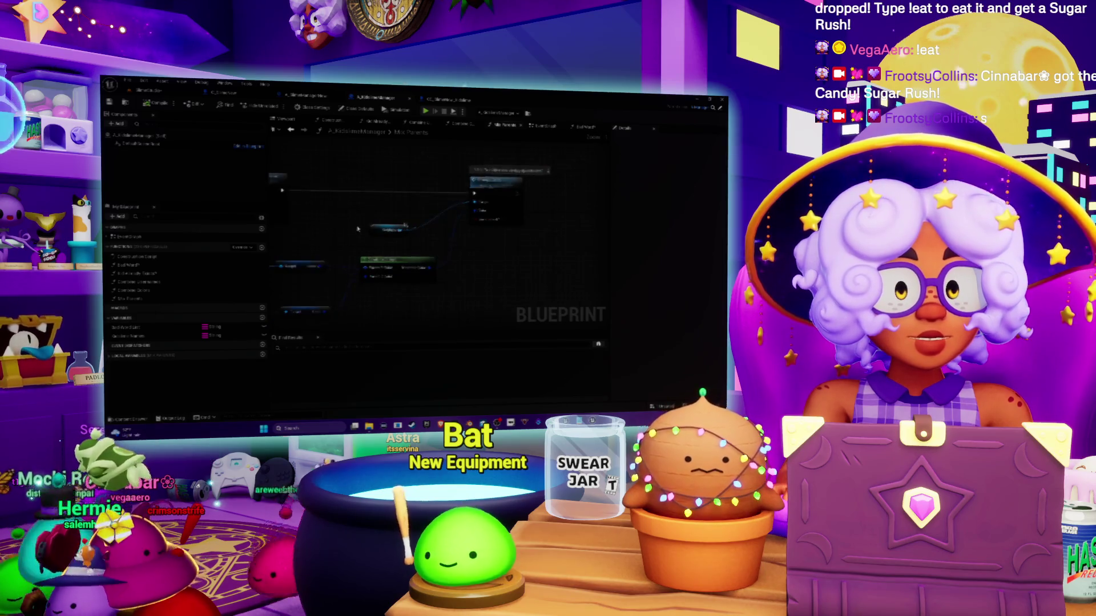
{"action": "mouse_move", "coordinate": [426, 201]}
{"action": "left_mouse_down"}
{"action": "mouse_move", "coordinate": [483, 210]}
{"action": "mouse_move", "coordinate": [520, 238]}
{"action": "mouse_move", "coordinate": [489, 244]}
{"action": "left_mouse_up"}
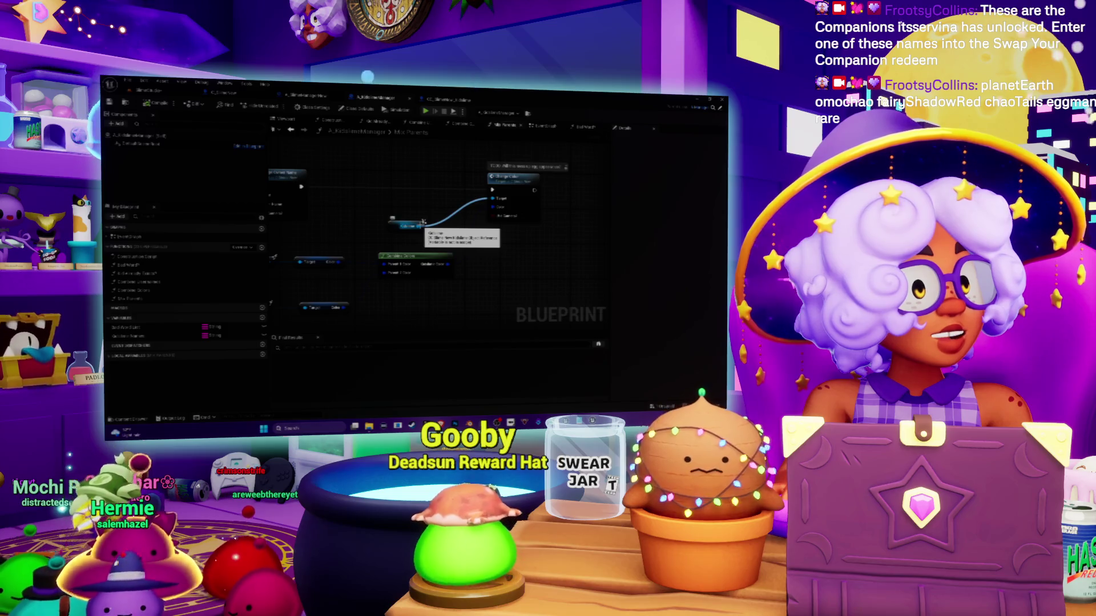
{"action": "mouse_move", "coordinate": [425, 236]}
{"action": "left_mouse_down"}
{"action": "mouse_move", "coordinate": [410, 247]}
{"action": "mouse_move", "coordinate": [473, 252]}
{"action": "left_mouse_up"}
{"action": "type", "text": "change"}
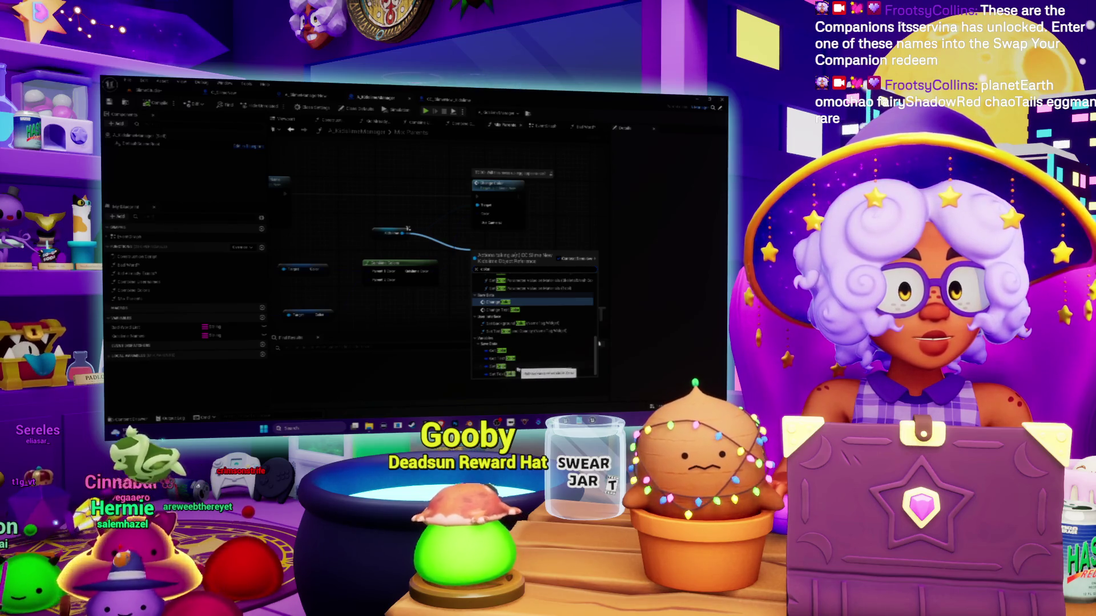
{"action": "key", "text": "Return"}
Wire a value and the execution flow into the new Set node, then tidy the layout
{"action": "left_click_drag", "start_coordinate": [497, 264], "coordinate": [560, 272]}
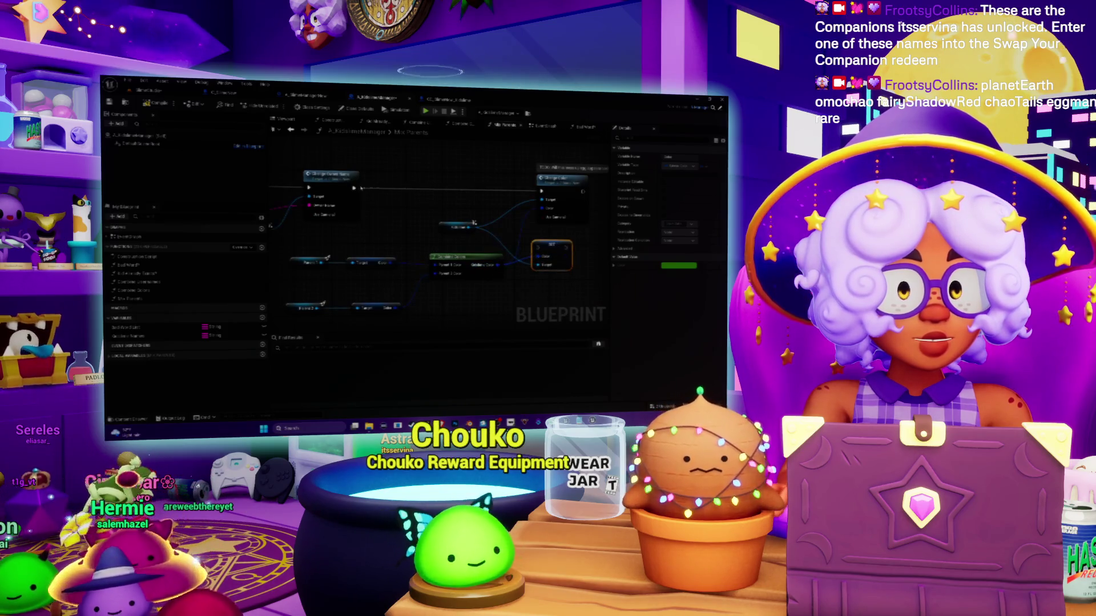
{"action": "left_click_drag", "start_coordinate": [354, 187], "coordinate": [560, 260]}
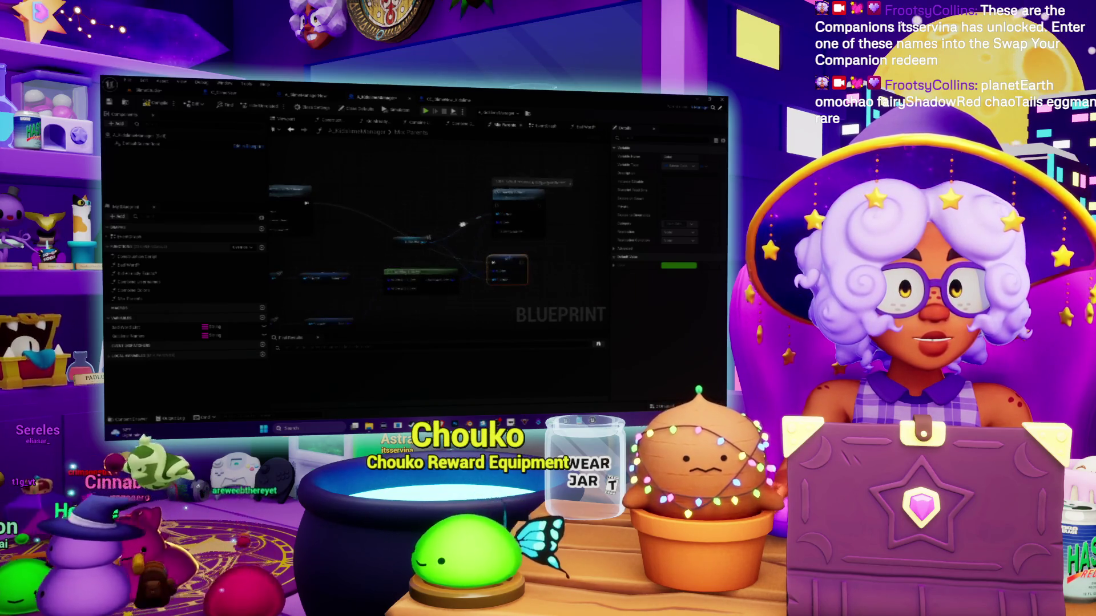
{"action": "left_click_drag", "start_coordinate": [562, 182], "coordinate": [545, 174]}
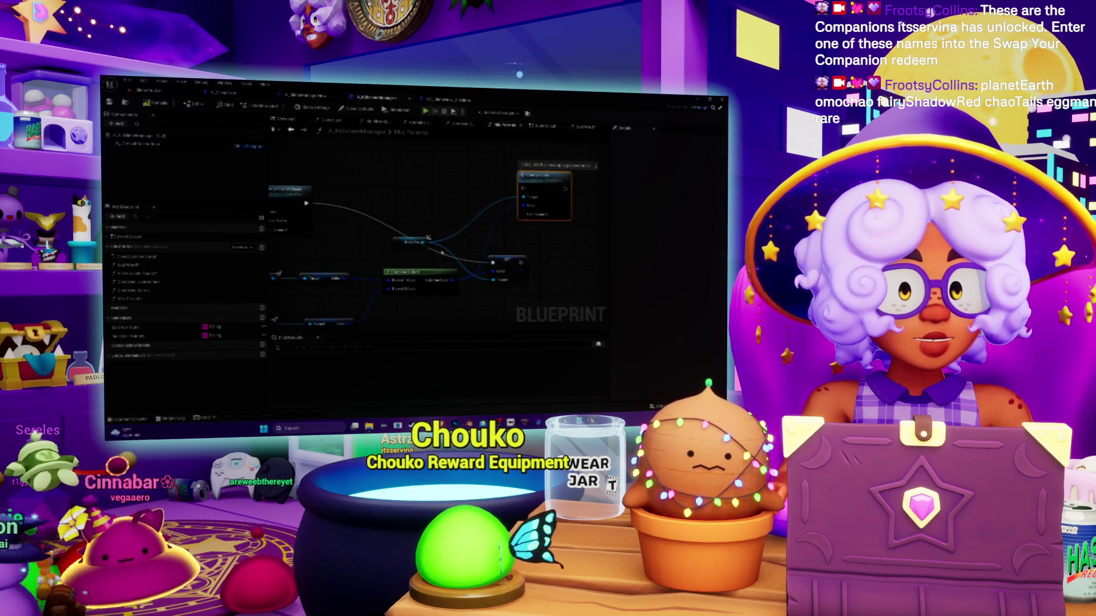
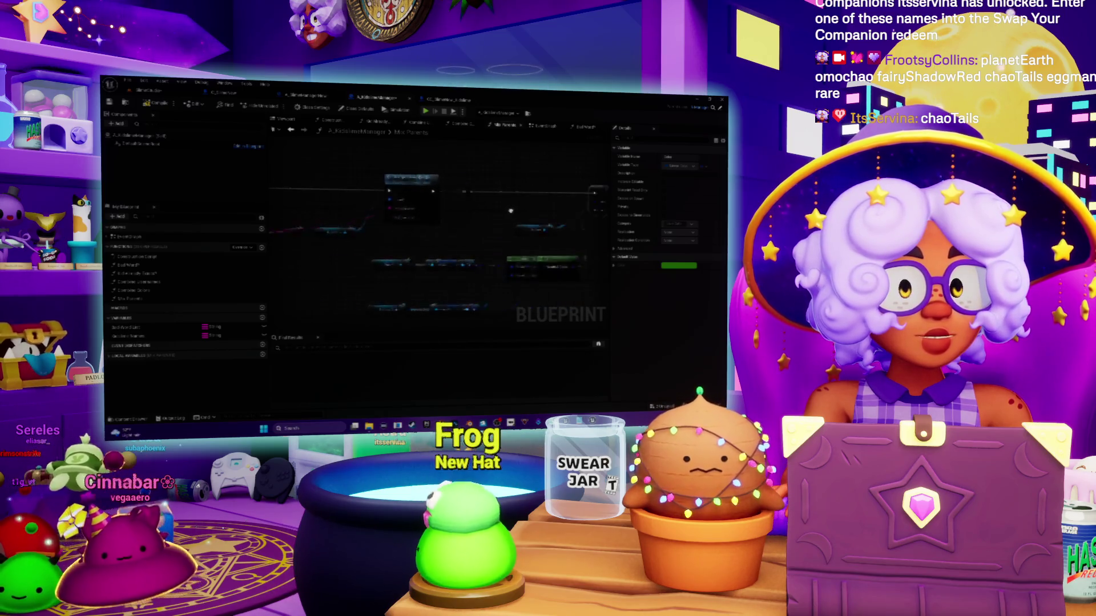
Look over the spawning node graph, then switch to the other Blueprint's graph
{"action": "left_click_drag", "start_coordinate": [481, 213], "coordinate": [588, 218]}
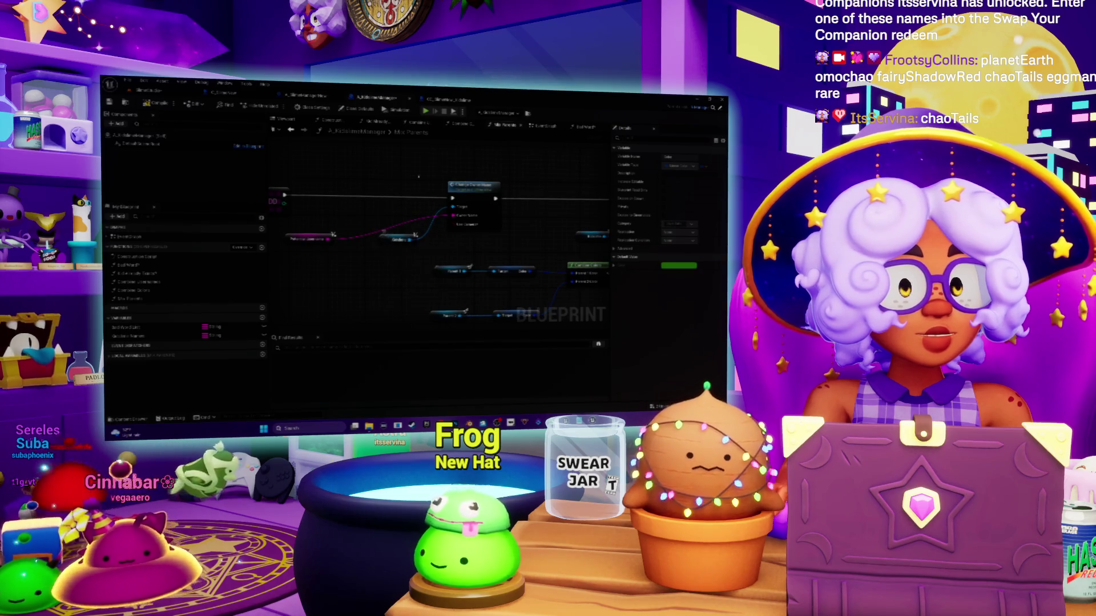
{"action": "left_click_drag", "start_coordinate": [482, 147], "coordinate": [396, 185]}
{"action": "mouse_move", "coordinate": [446, 227]}
{"action": "left_mouse_down"}
{"action": "mouse_move", "coordinate": [375, 234]}
{"action": "mouse_move", "coordinate": [450, 186]}
{"action": "left_mouse_up"}
{"action": "left_click", "coordinate": [375, 233]}
{"action": "left_click", "coordinate": [457, 107]}
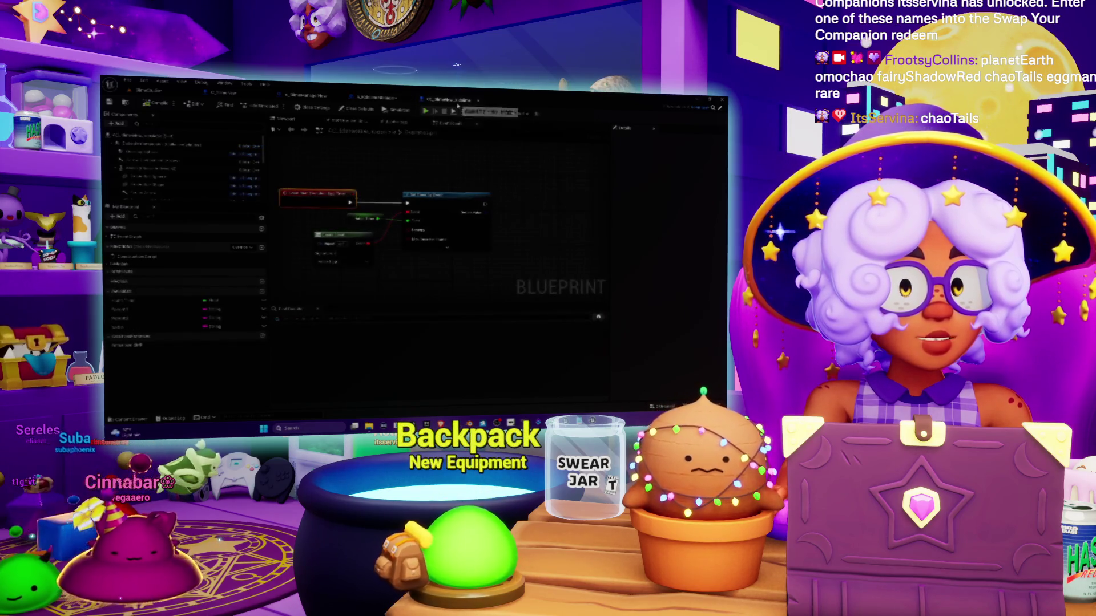
Find References for the event node and step through its Create Event references
{"action": "left_click_drag", "start_coordinate": [378, 191], "coordinate": [449, 174]}
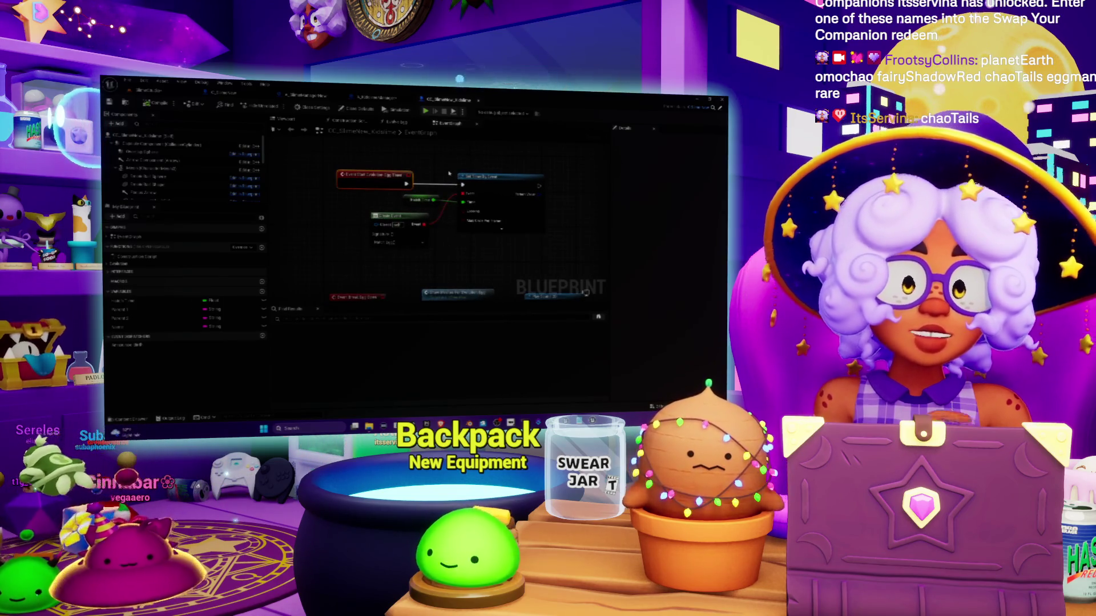
{"action": "right_click", "coordinate": [374, 181]}
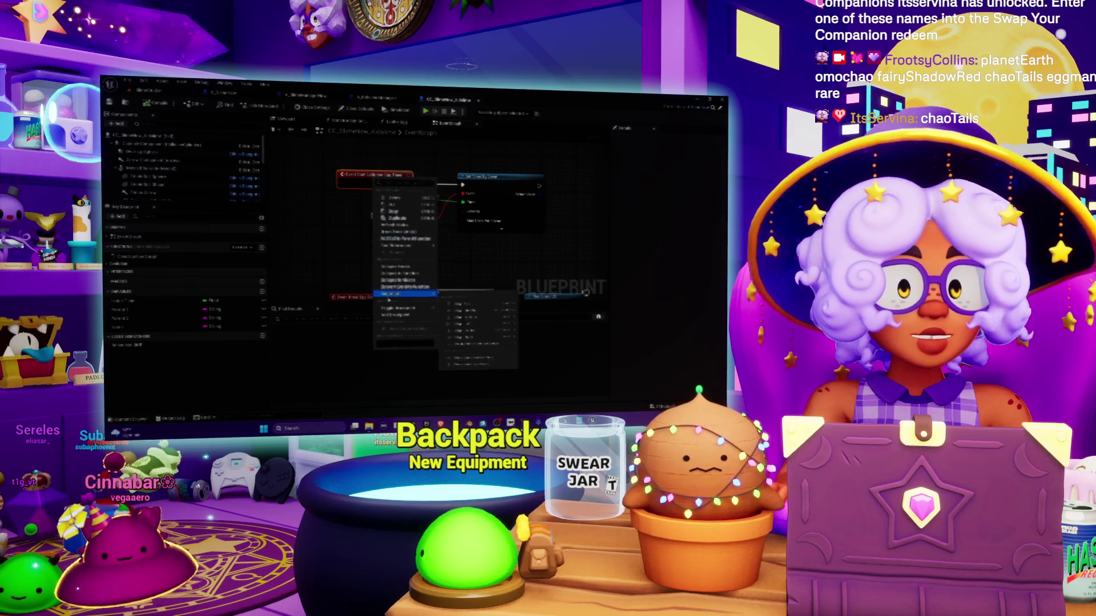
{"action": "mouse_move", "coordinate": [398, 247]}
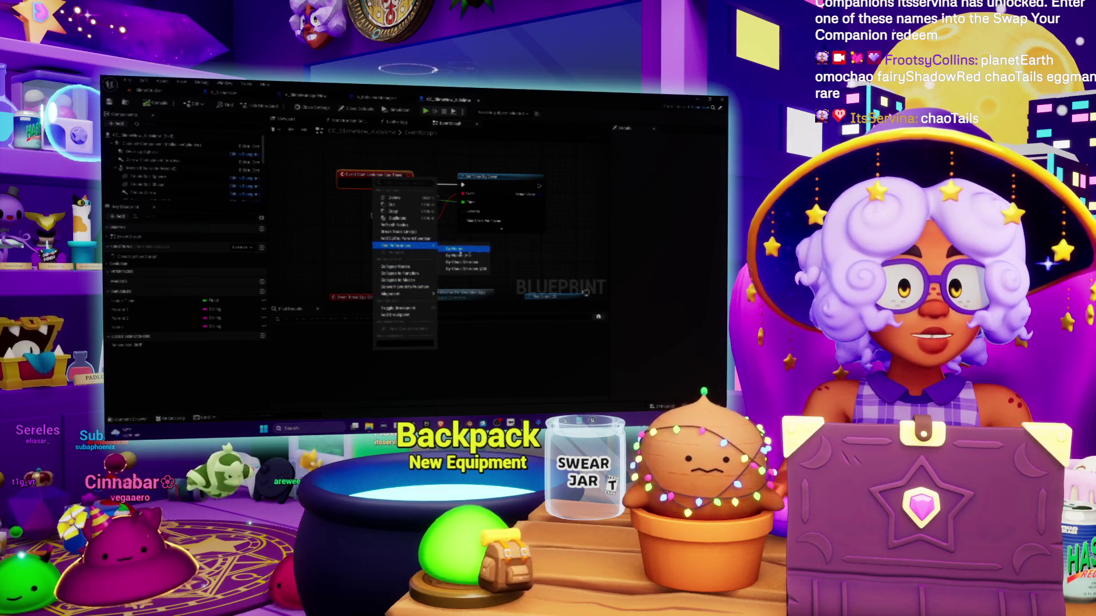
{"action": "left_click", "coordinate": [457, 255]}
{"action": "left_click", "coordinate": [311, 336]}
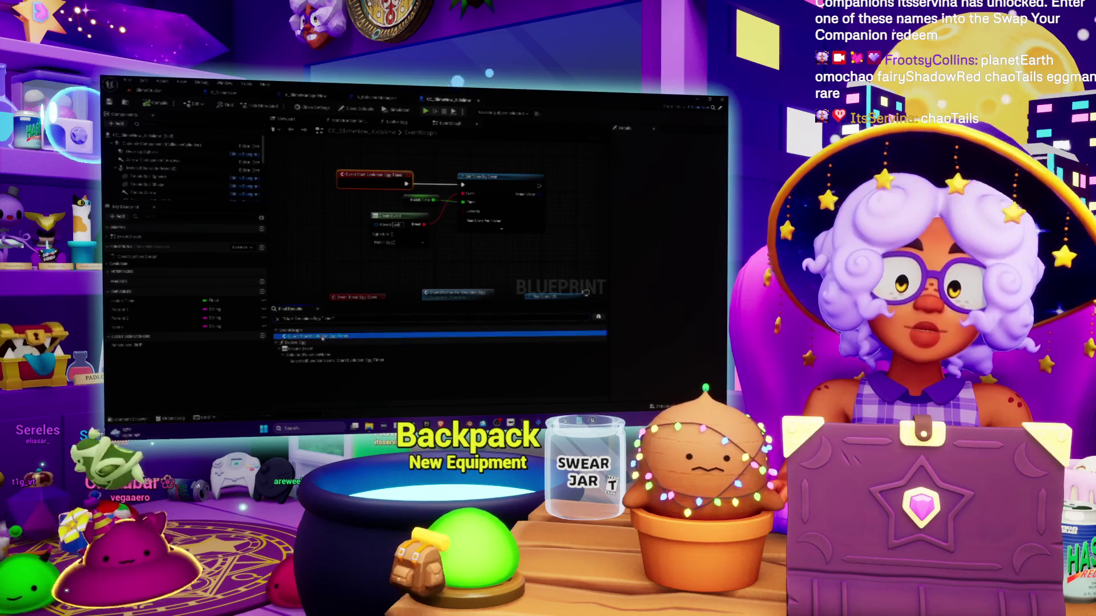
{"action": "left_click", "coordinate": [303, 349]}
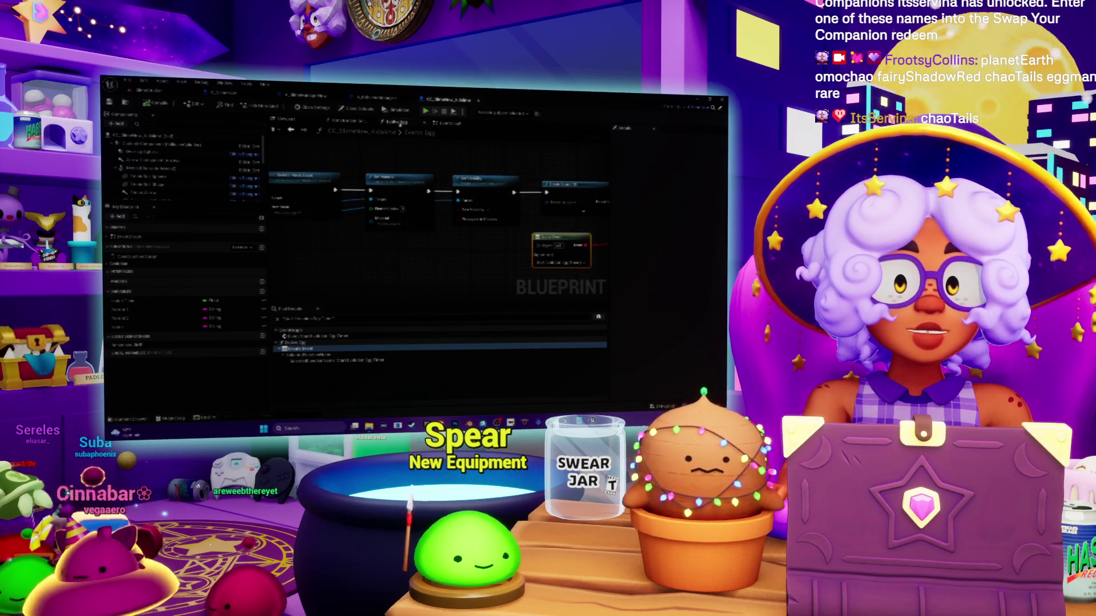
Search the Blueprint for 'ing' and jump to the Evolve Egg node
{"action": "left_click", "coordinate": [397, 262]}
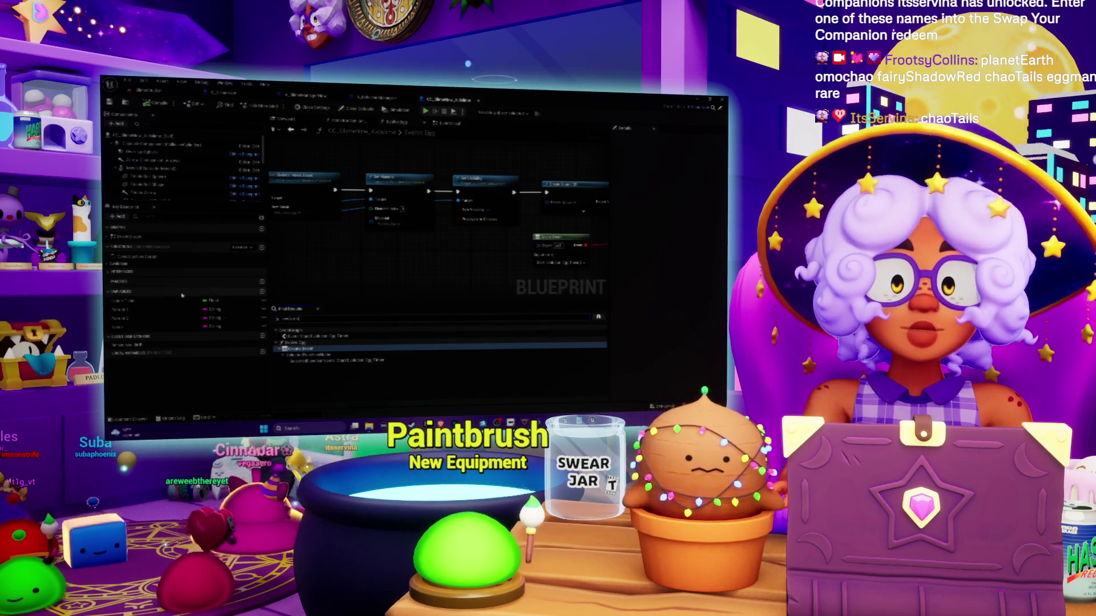
{"action": "type", "text": "ing"}
{"action": "left_click", "coordinate": [294, 330]}
{"action": "double_click", "coordinate": [298, 336]}
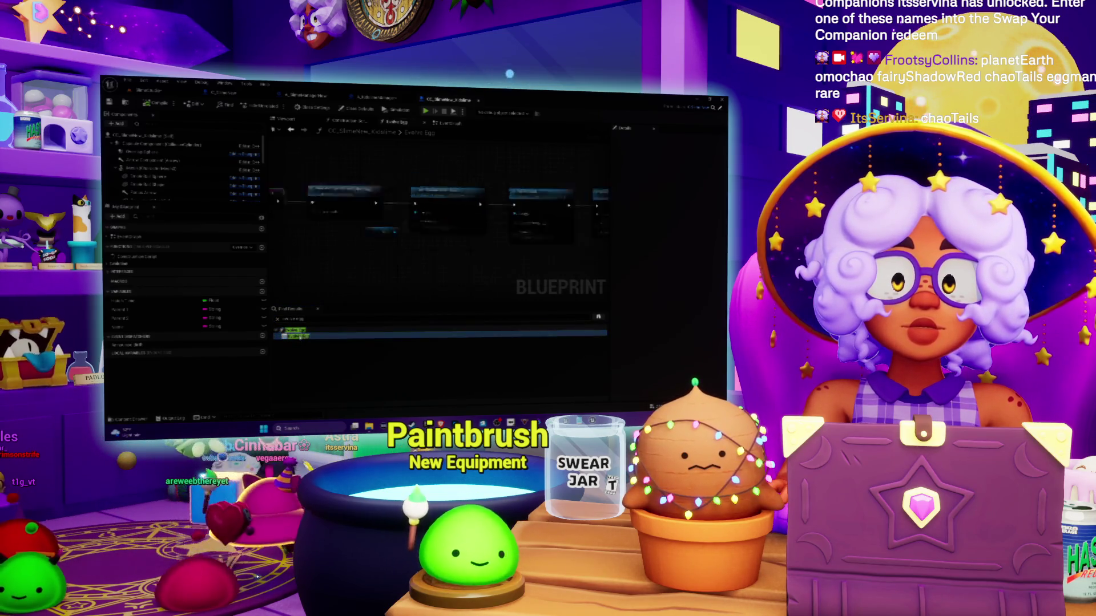
Open the Evolve Egg function graph and bring its whole node chain into view
{"action": "scroll", "coordinate": [433, 174], "scroll_direction": "down", "scroll_amount": 3}
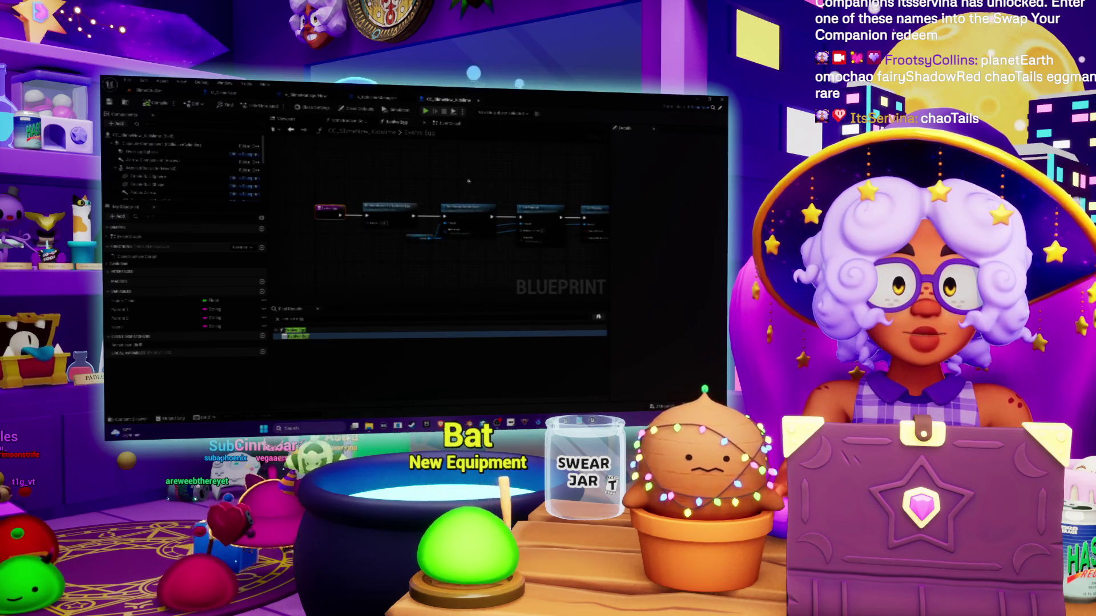
{"action": "scroll", "coordinate": [468, 181], "scroll_direction": "up", "scroll_amount": 3}
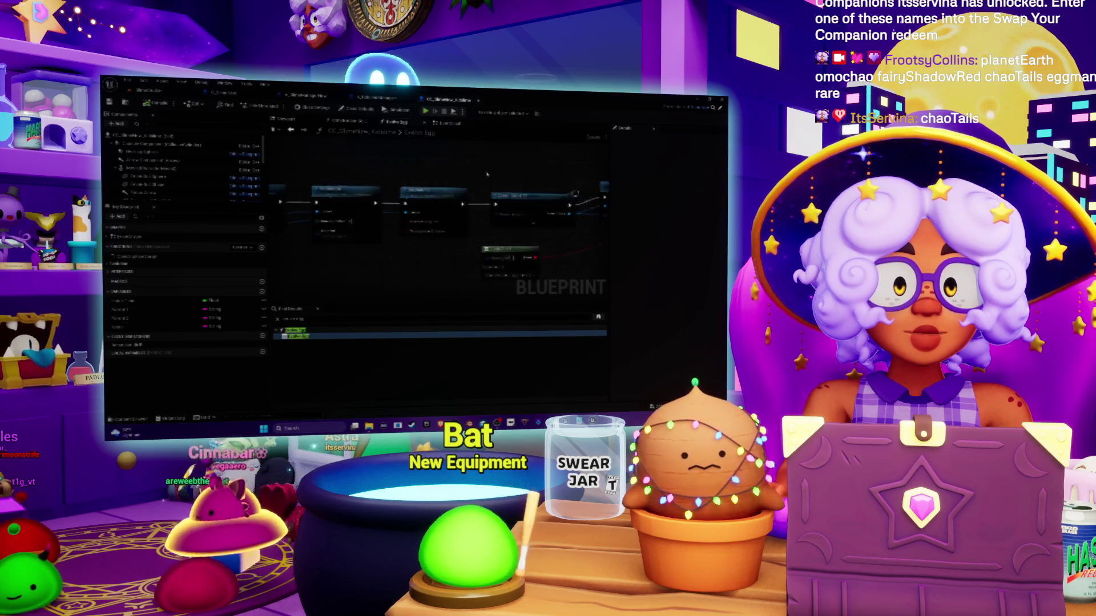
{"action": "left_click_drag", "start_coordinate": [487, 174], "coordinate": [314, 169]}
{"action": "left_click", "coordinate": [400, 122]}
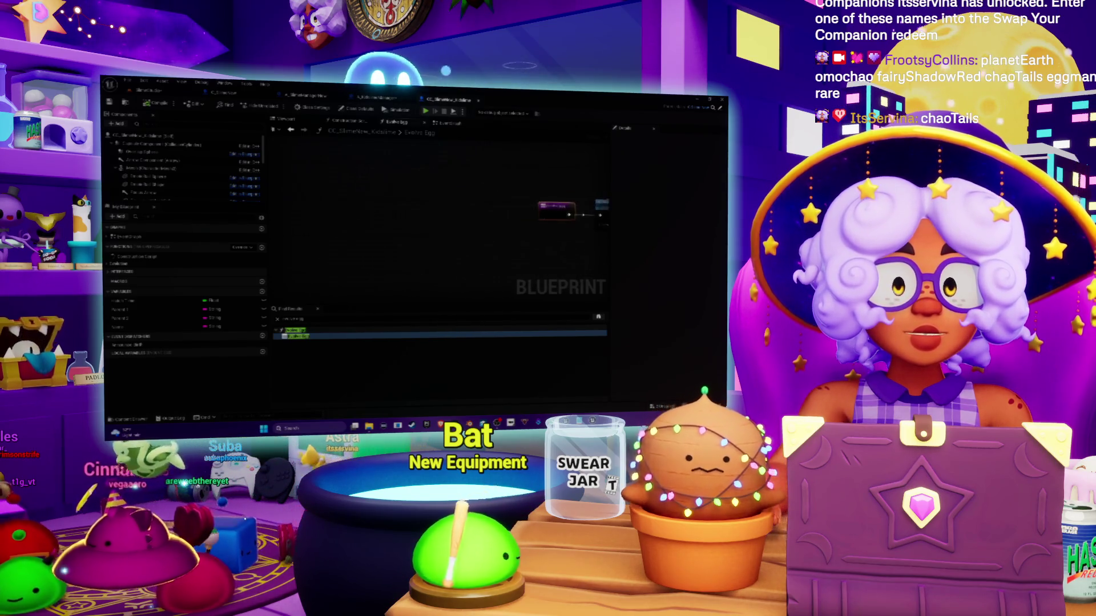
{"action": "left_click", "coordinate": [449, 124]}
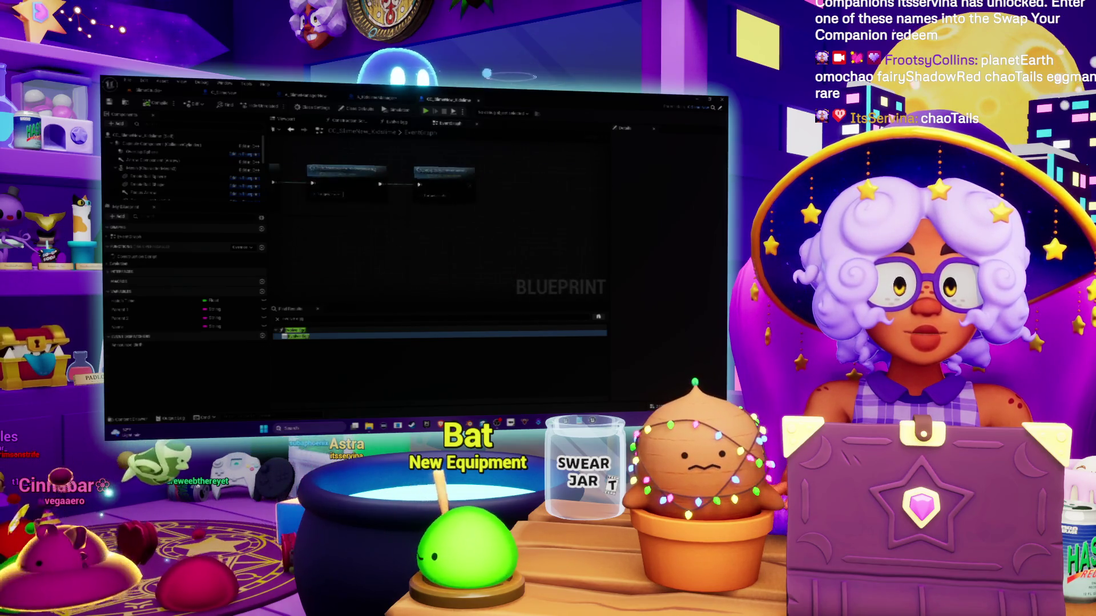
{"action": "left_click_drag", "start_coordinate": [382, 239], "coordinate": [405, 245]}
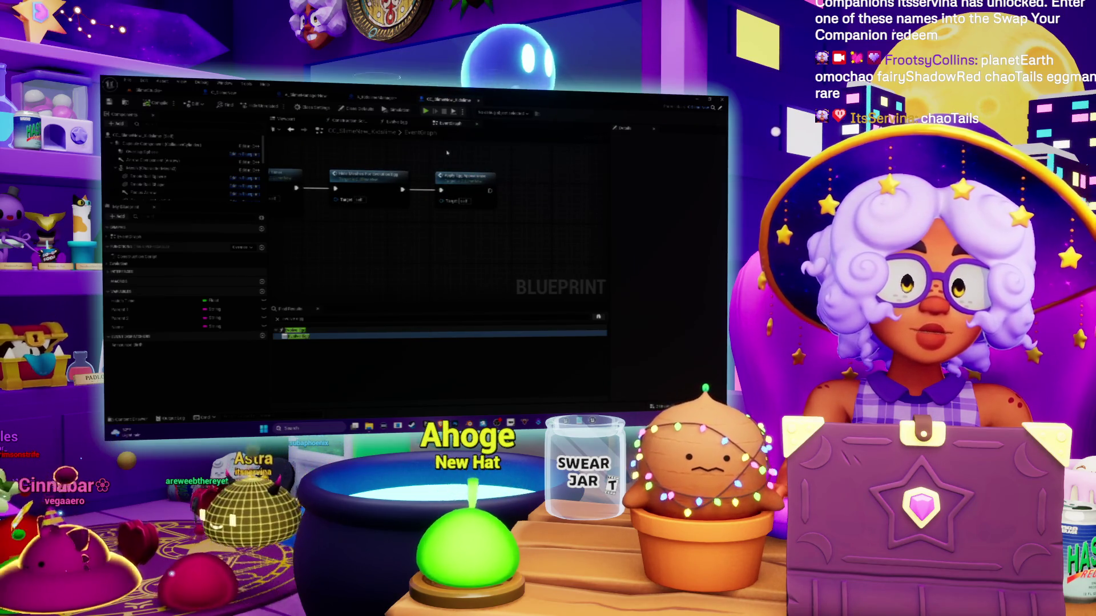
{"action": "left_click", "coordinate": [404, 123]}
{"action": "left_click_drag", "start_coordinate": [470, 181], "coordinate": [339, 173]}
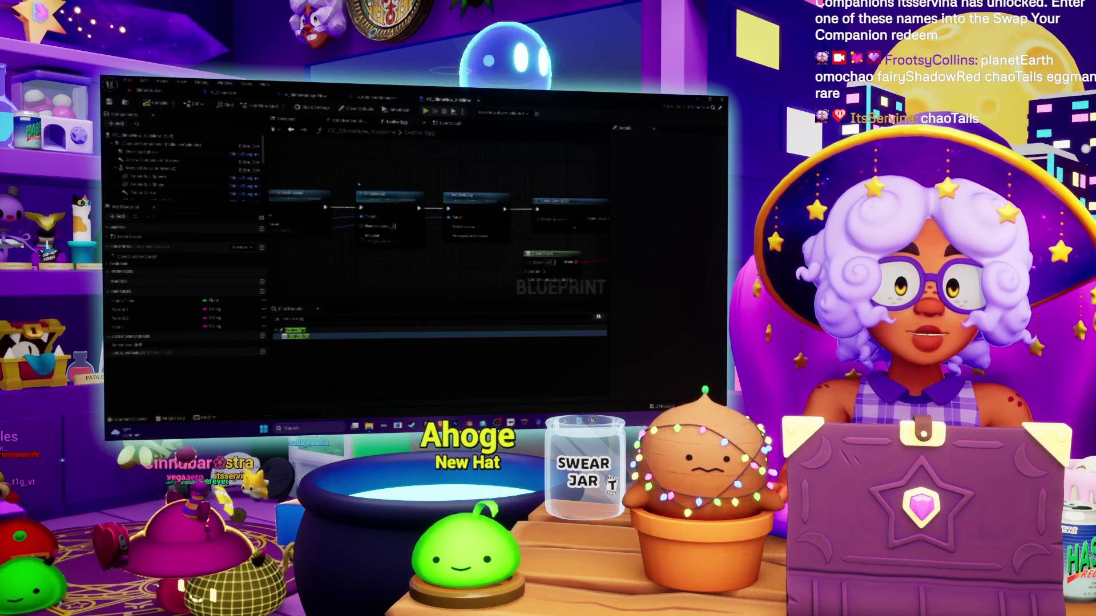
{"action": "left_click_drag", "start_coordinate": [402, 268], "coordinate": [215, 264]}
{"action": "left_click_drag", "start_coordinate": [377, 244], "coordinate": [320, 238]}
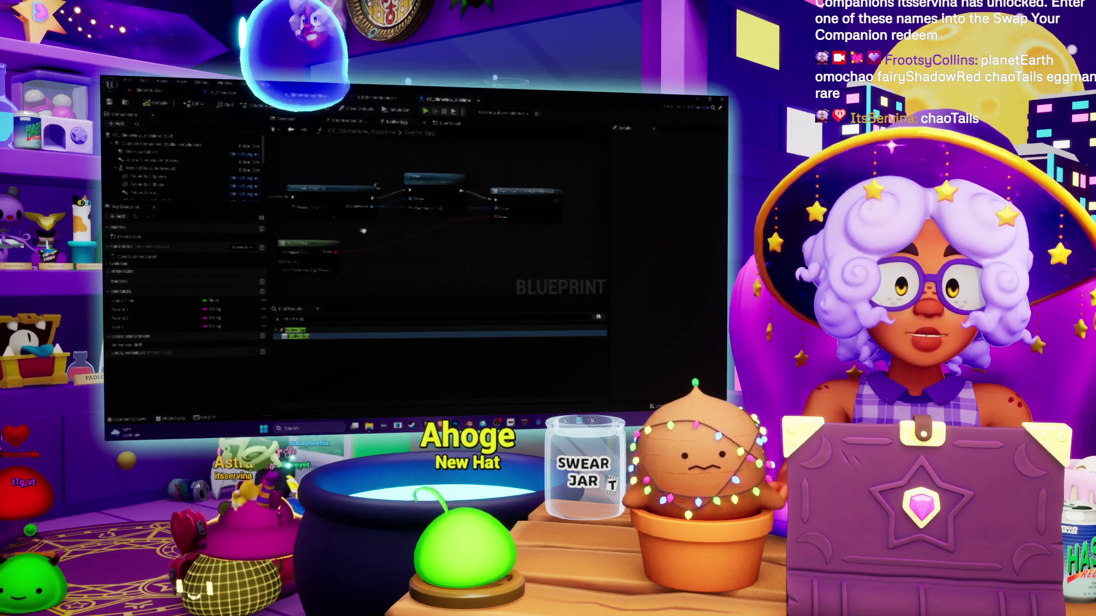
Copy the Evolve Egg nodes, including Create Event and Delay, into the EventGraph
{"action": "left_click_drag", "start_coordinate": [330, 155], "coordinate": [503, 276]}
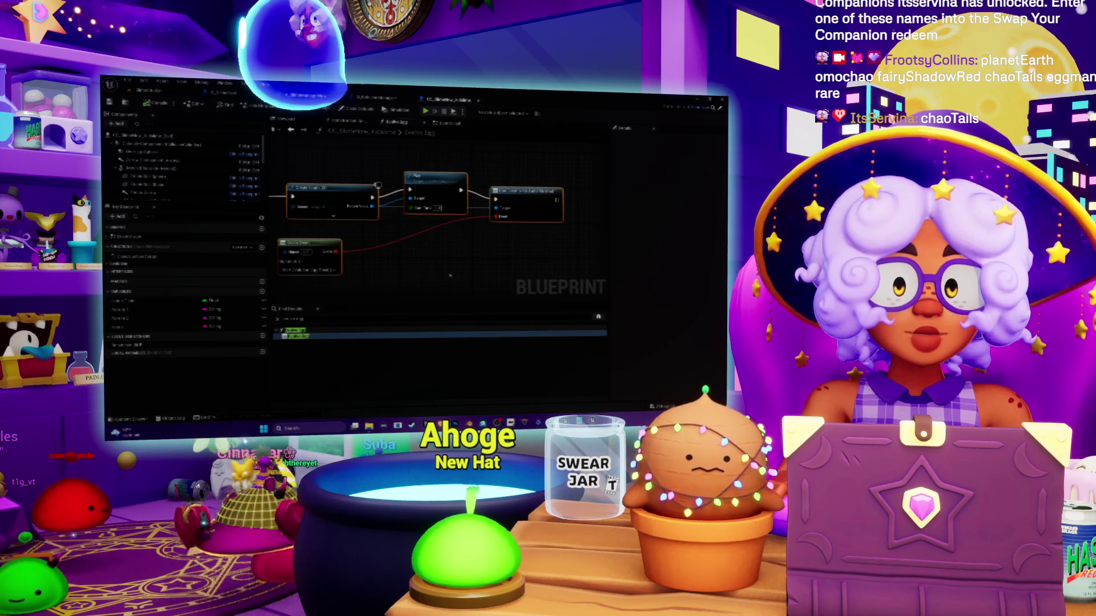
{"action": "left_click", "coordinate": [449, 123]}
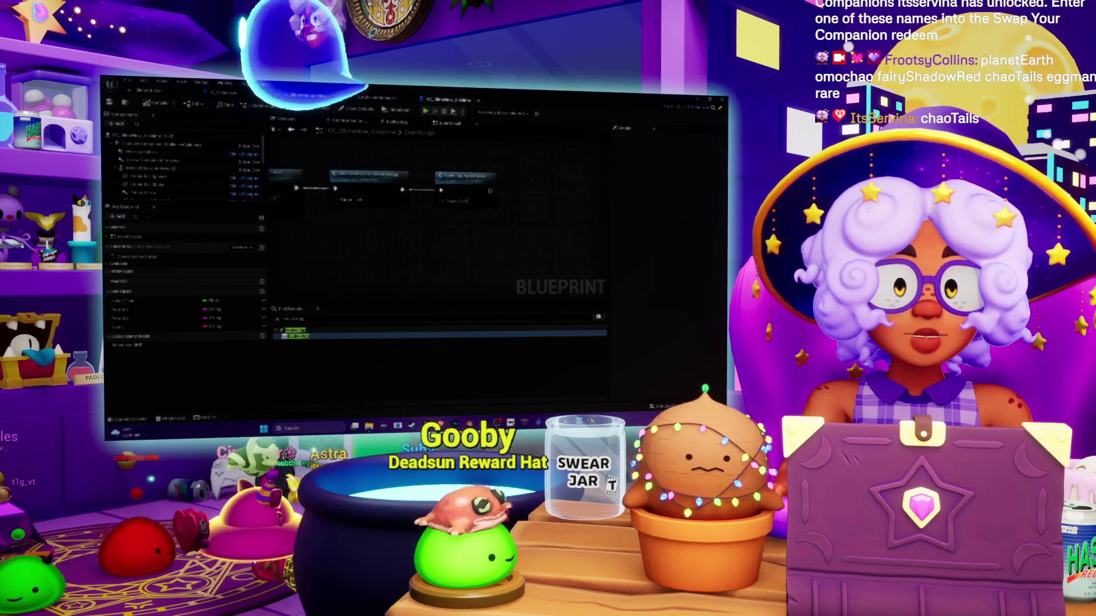
{"action": "key", "text": "ctrl+v"}
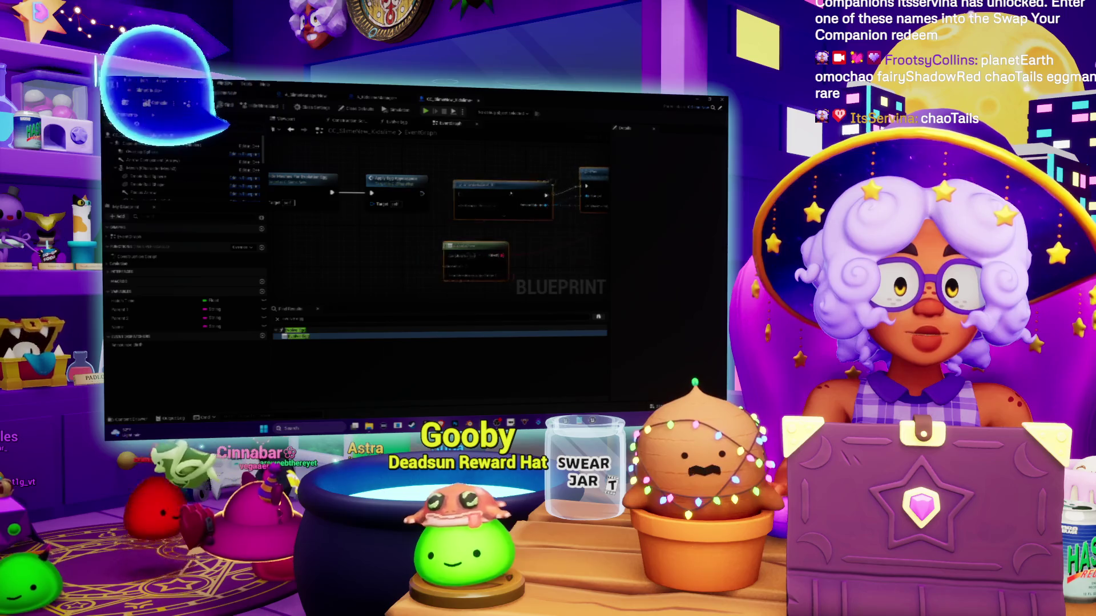
{"action": "mouse_move", "coordinate": [495, 193]}
{"action": "left_mouse_down"}
{"action": "mouse_move", "coordinate": [468, 238]}
{"action": "mouse_move", "coordinate": [471, 259]}
{"action": "left_mouse_up"}
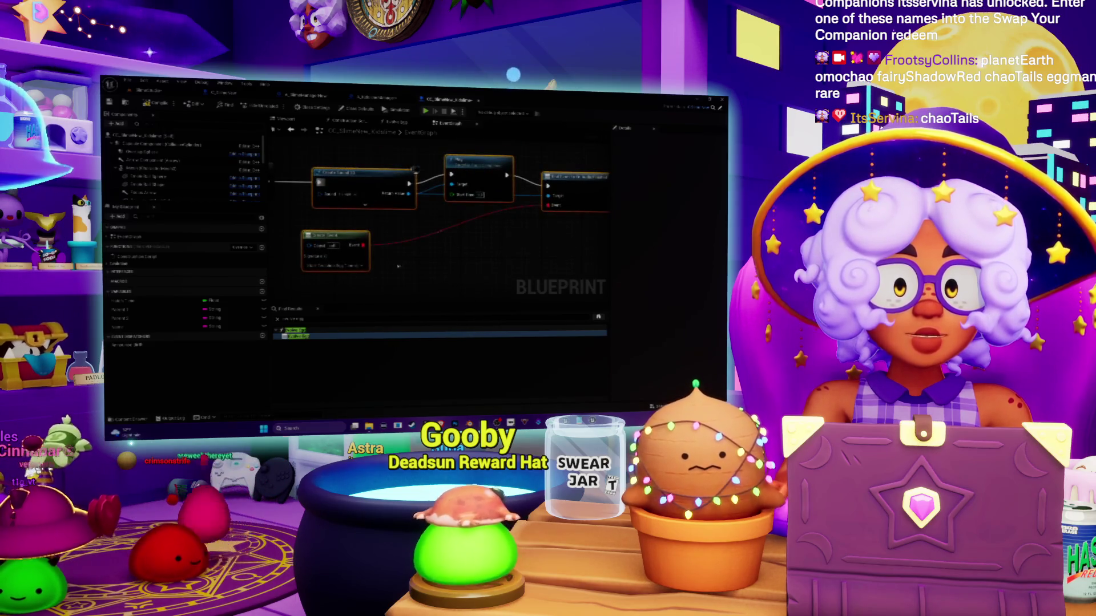
{"action": "scroll", "coordinate": [481, 241], "scroll_direction": "down", "scroll_amount": 2}
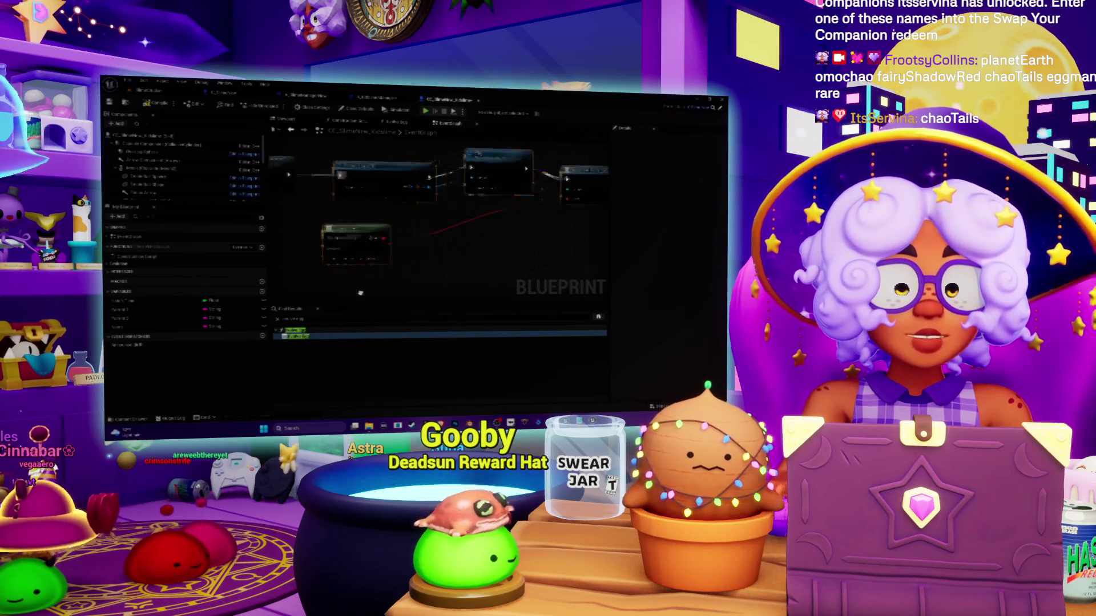
{"action": "scroll", "coordinate": [480, 241], "scroll_direction": "up", "scroll_amount": 3}
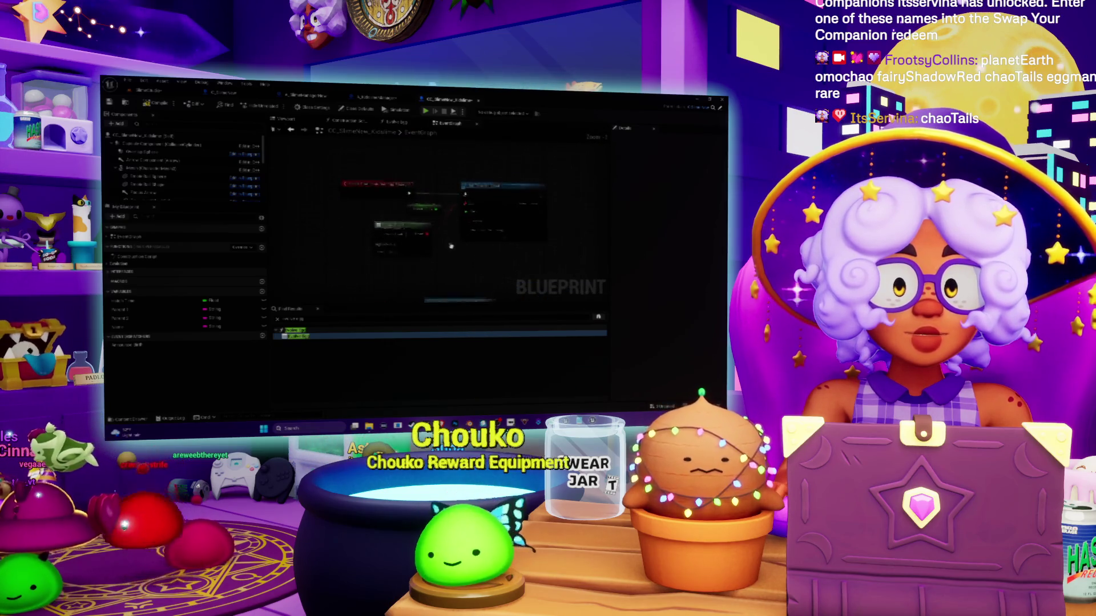
{"action": "left_click_drag", "start_coordinate": [451, 253], "coordinate": [405, 256]}
{"action": "scroll", "coordinate": [435, 230], "scroll_direction": "down", "scroll_amount": 1}
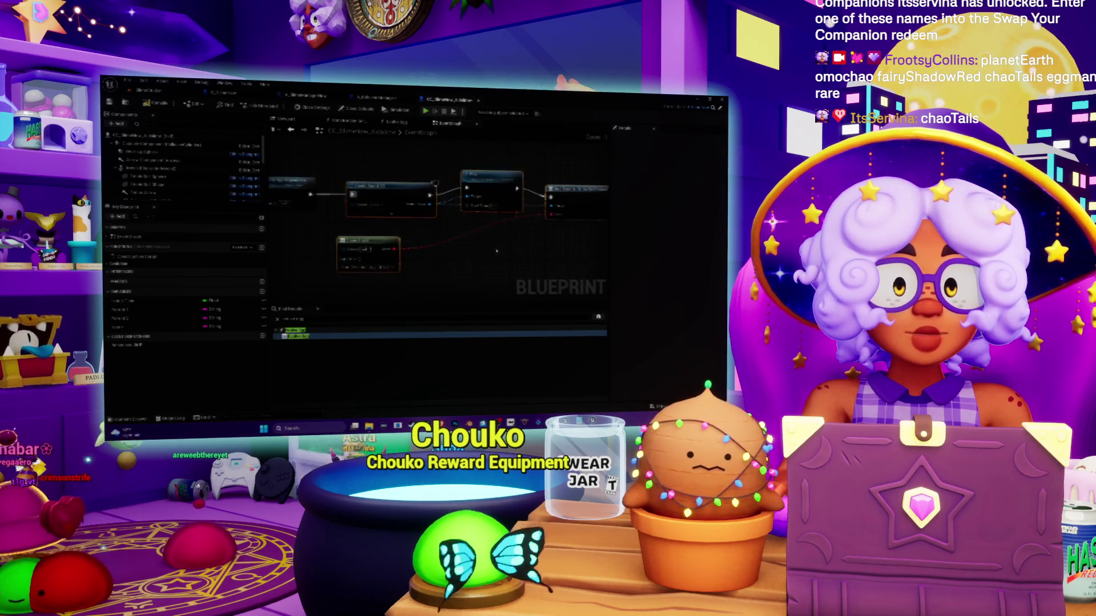
{"action": "scroll", "coordinate": [435, 231], "scroll_direction": "down", "scroll_amount": 2}
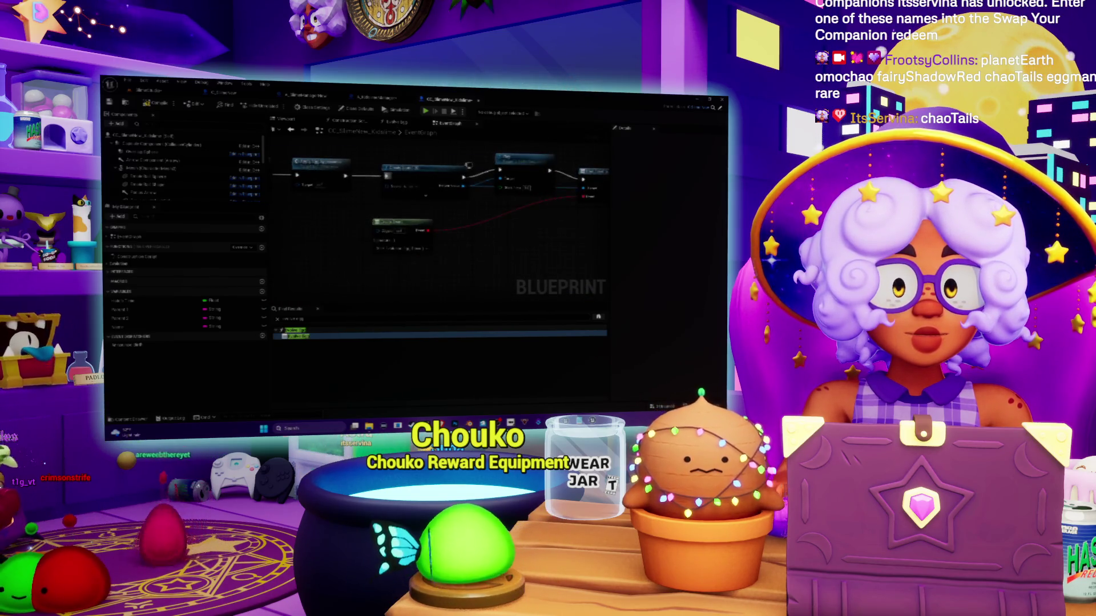
Apply an option from the event node's context menu and reposition the node chain
{"action": "right_click", "coordinate": [357, 171]}
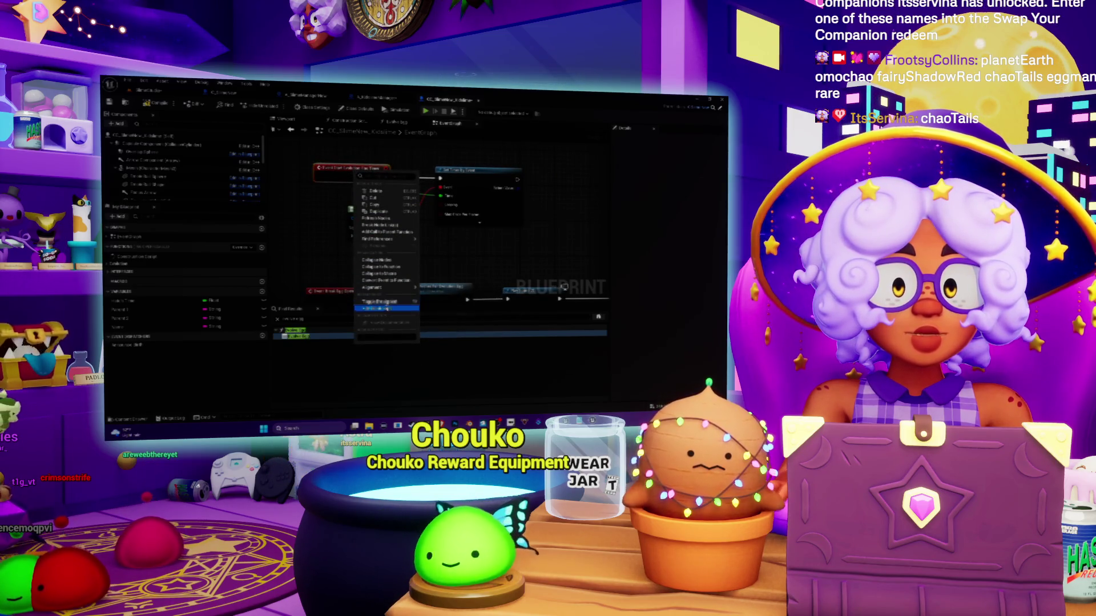
{"action": "left_click", "coordinate": [386, 308]}
{"action": "scroll", "coordinate": [436, 208], "scroll_direction": "down", "scroll_amount": 1}
{"action": "mouse_move", "coordinate": [436, 208]}
{"action": "left_mouse_down"}
{"action": "mouse_move", "coordinate": [372, 204]}
{"action": "mouse_move", "coordinate": [409, 245]}
{"action": "left_mouse_up"}
{"action": "scroll", "coordinate": [373, 204], "scroll_direction": "down", "scroll_amount": 1}
{"action": "scroll", "coordinate": [410, 245], "scroll_direction": "up", "scroll_amount": 1}
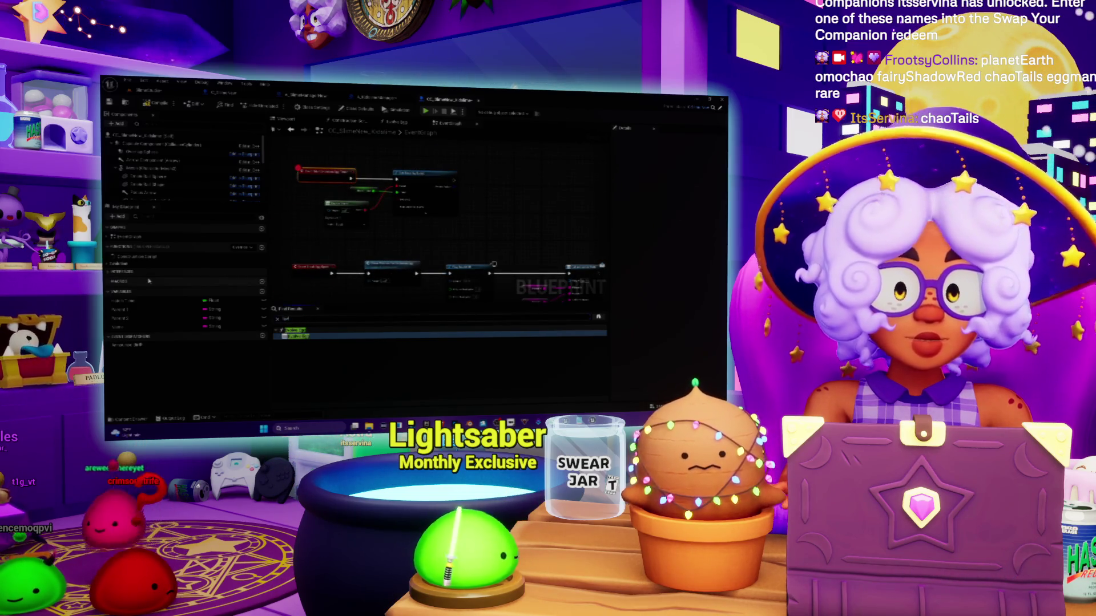
Search for 'ing', then open the function from My Blueprint's Functions list
{"action": "type", "text": "ing"}
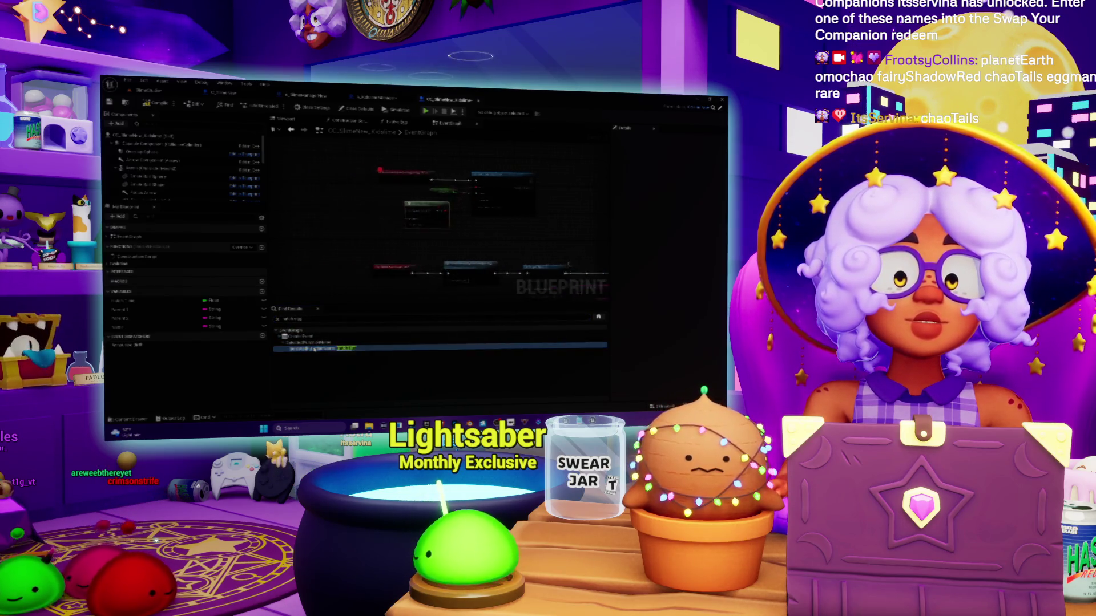
{"action": "left_click", "coordinate": [313, 337]}
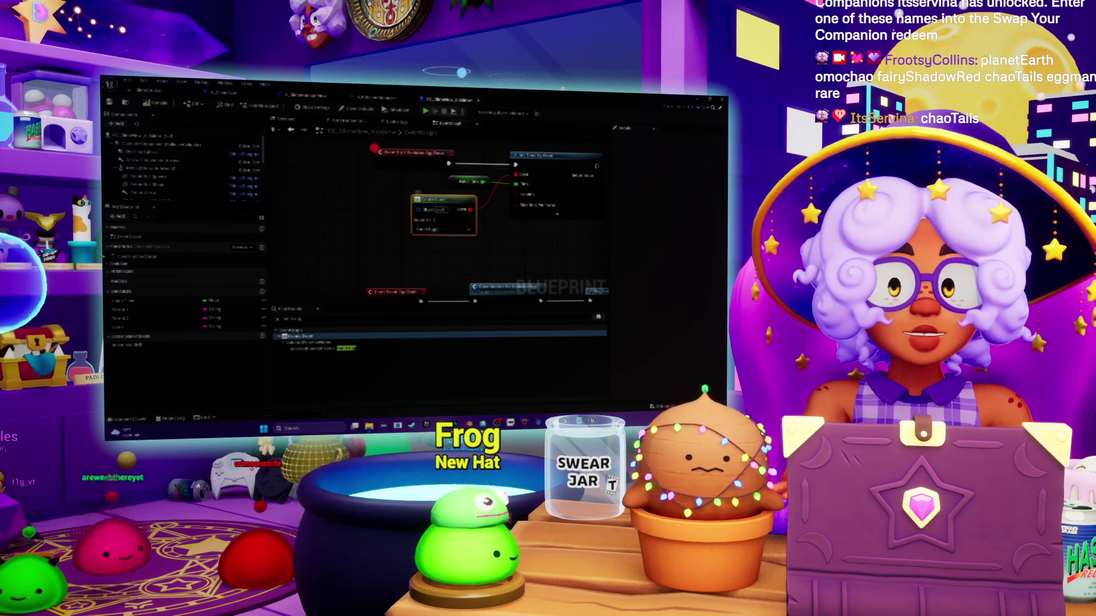
{"action": "left_click", "coordinate": [110, 264]}
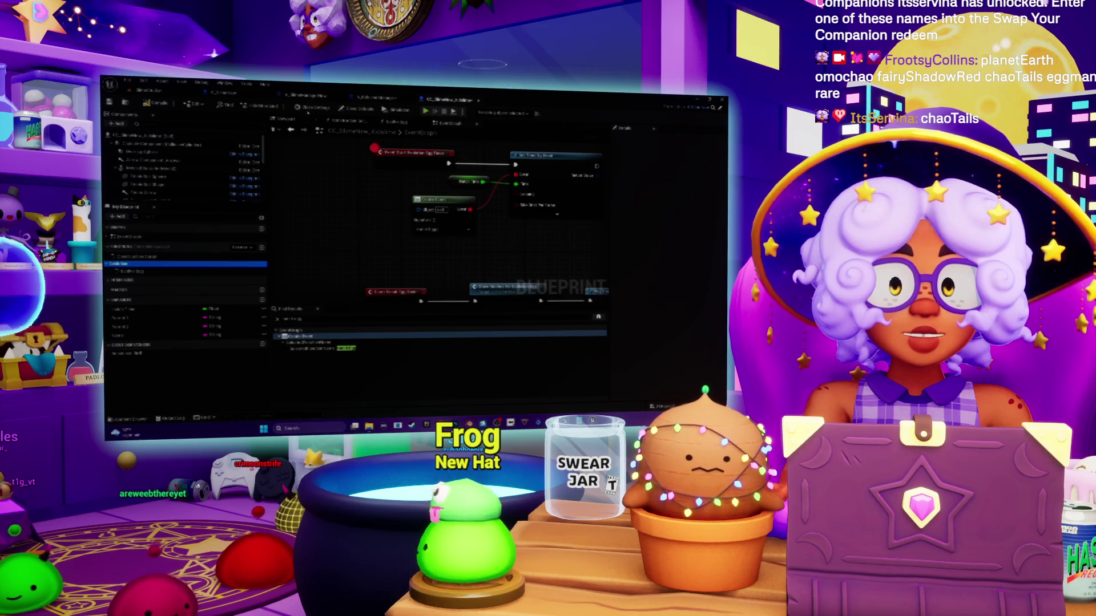
{"action": "double_click", "coordinate": [119, 265]}
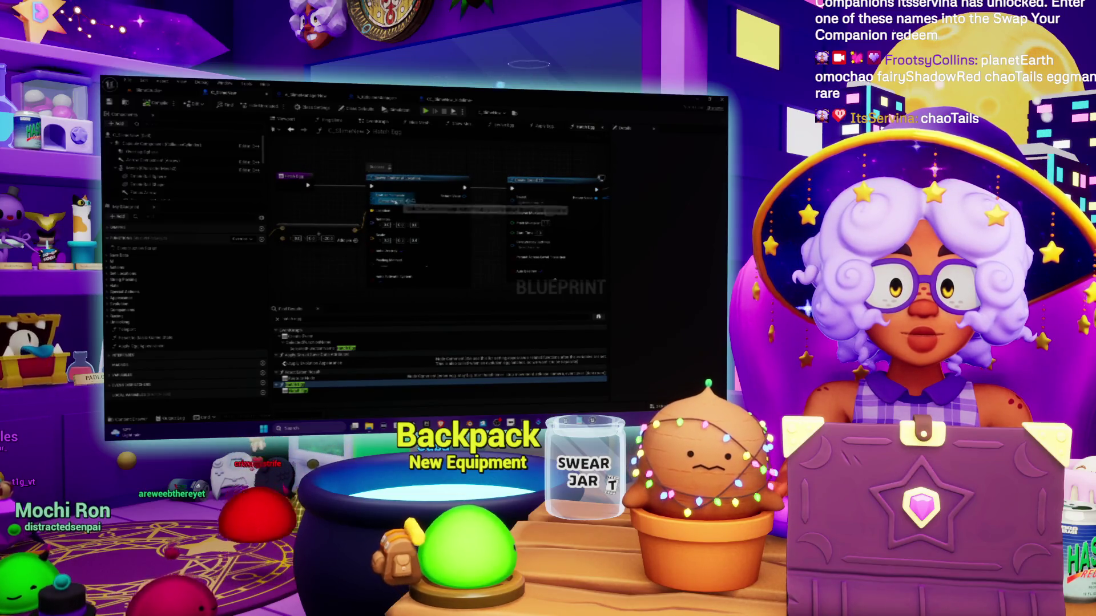
Add breakpoints to the red event node and the node after it, then return to the level viewport
{"action": "mouse_move", "coordinate": [498, 231]}
{"action": "left_mouse_down"}
{"action": "mouse_move", "coordinate": [419, 233]}
{"action": "mouse_move", "coordinate": [423, 222]}
{"action": "left_mouse_up"}
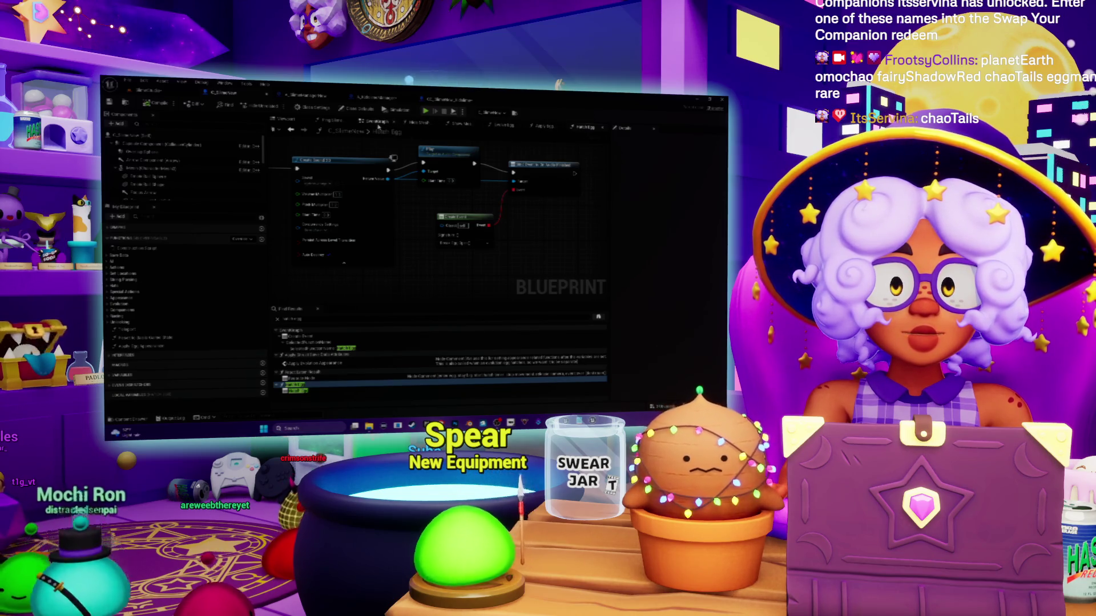
{"action": "left_click", "coordinate": [448, 99]}
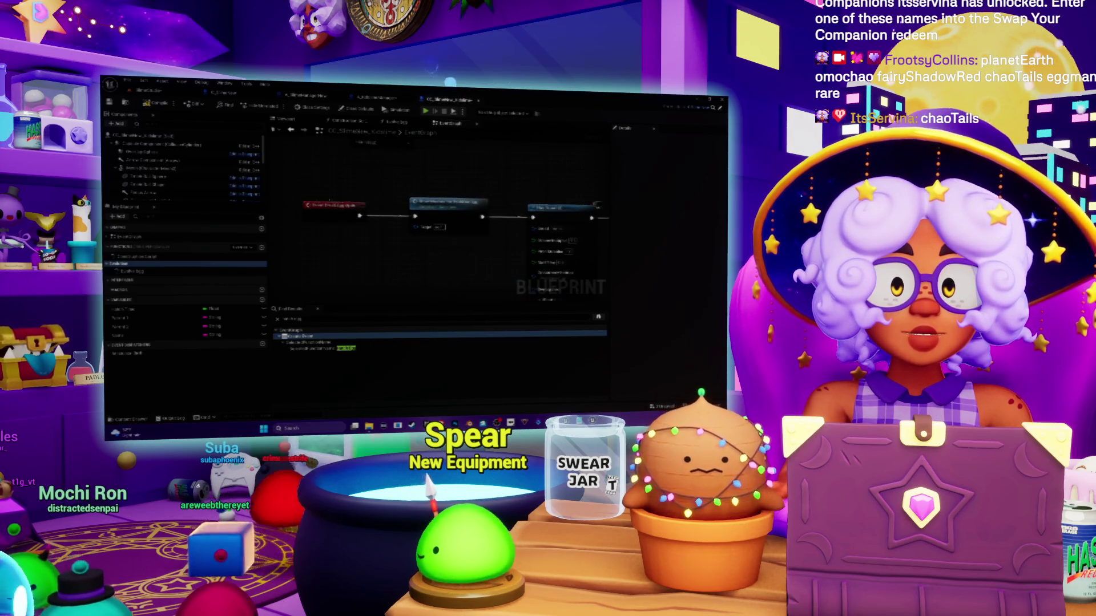
{"action": "right_click", "coordinate": [323, 210]}
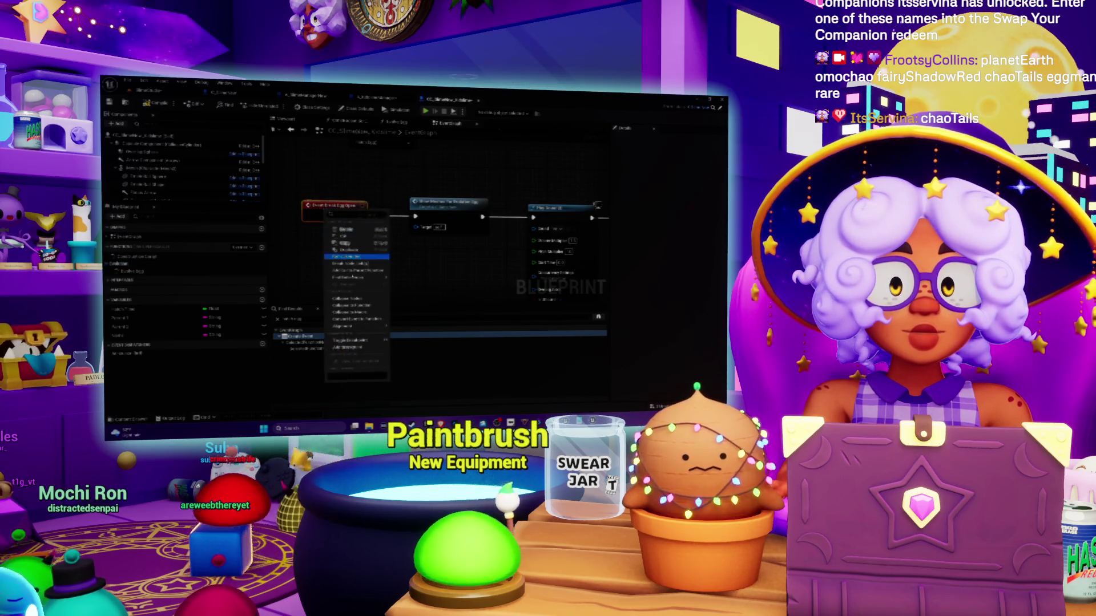
{"action": "left_click", "coordinate": [348, 277]}
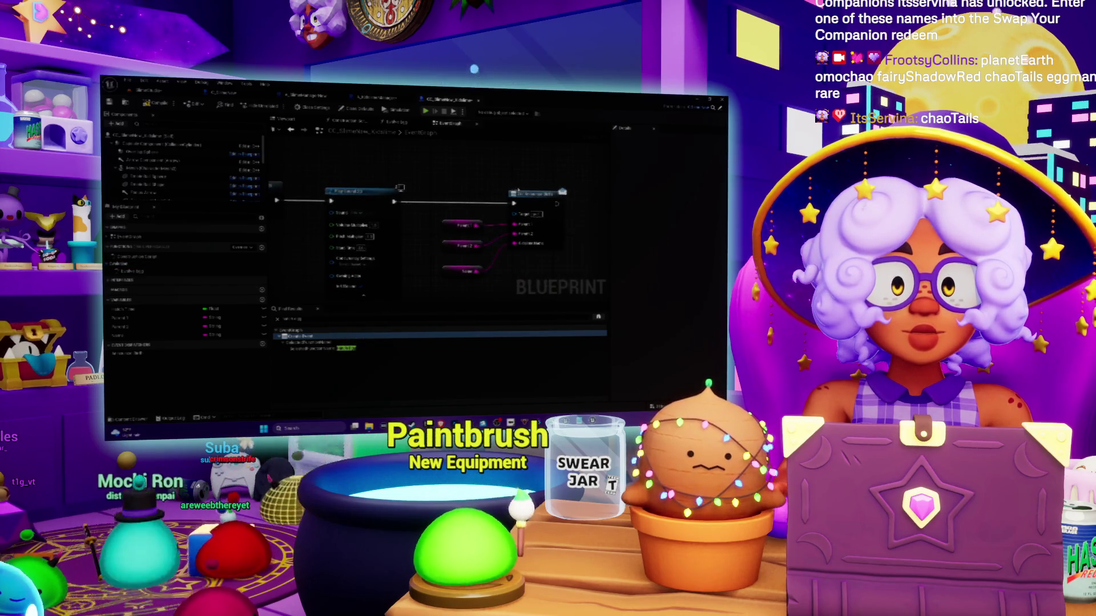
{"action": "right_click", "coordinate": [530, 199]}
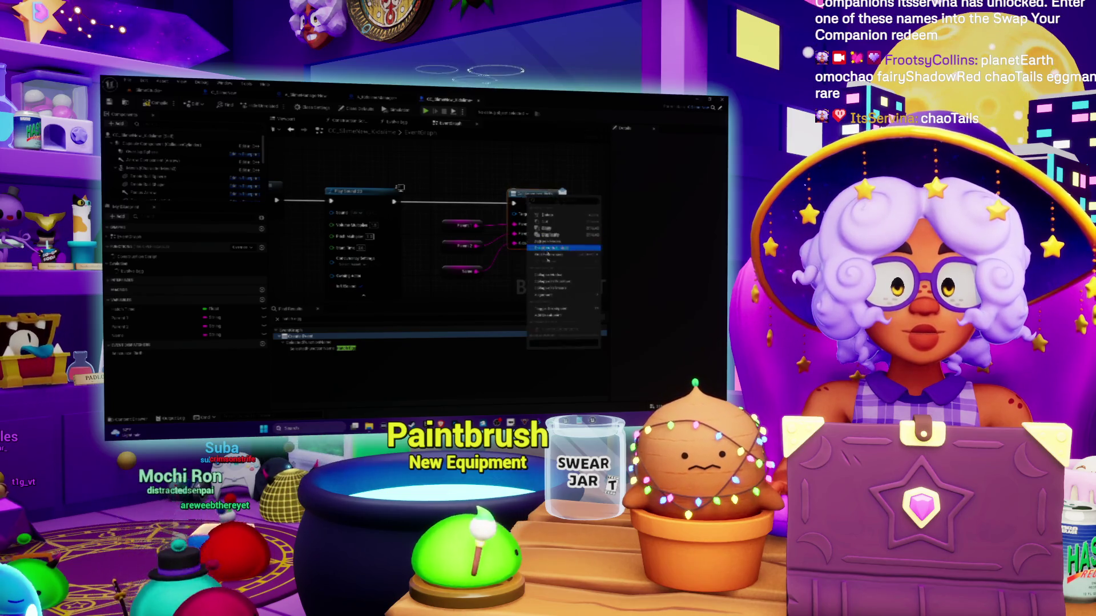
{"action": "left_click", "coordinate": [555, 315]}
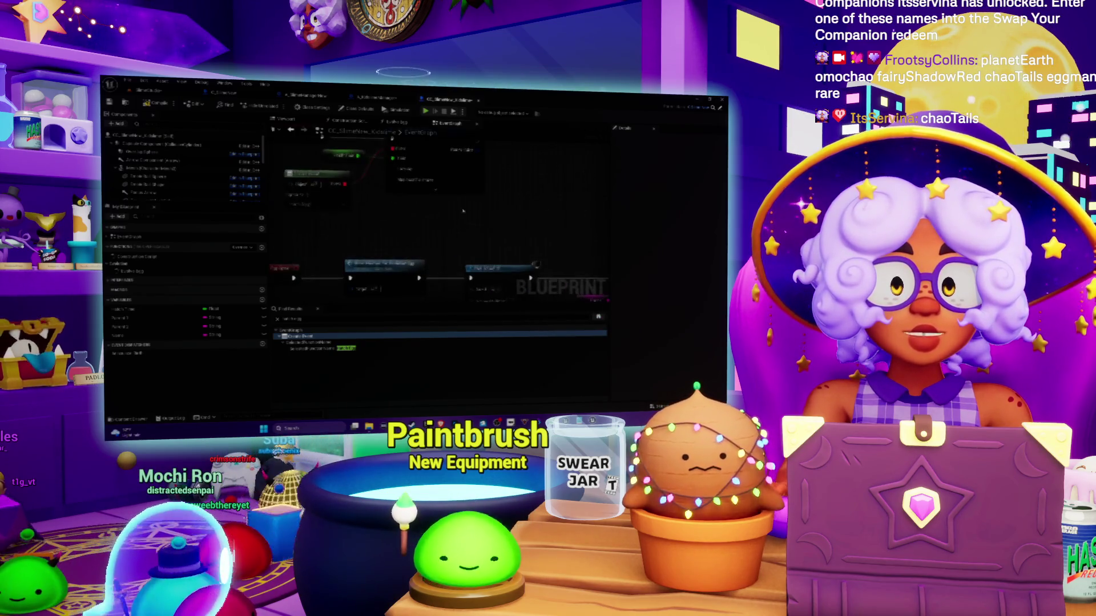
{"action": "left_click_drag", "start_coordinate": [496, 219], "coordinate": [453, 161]}
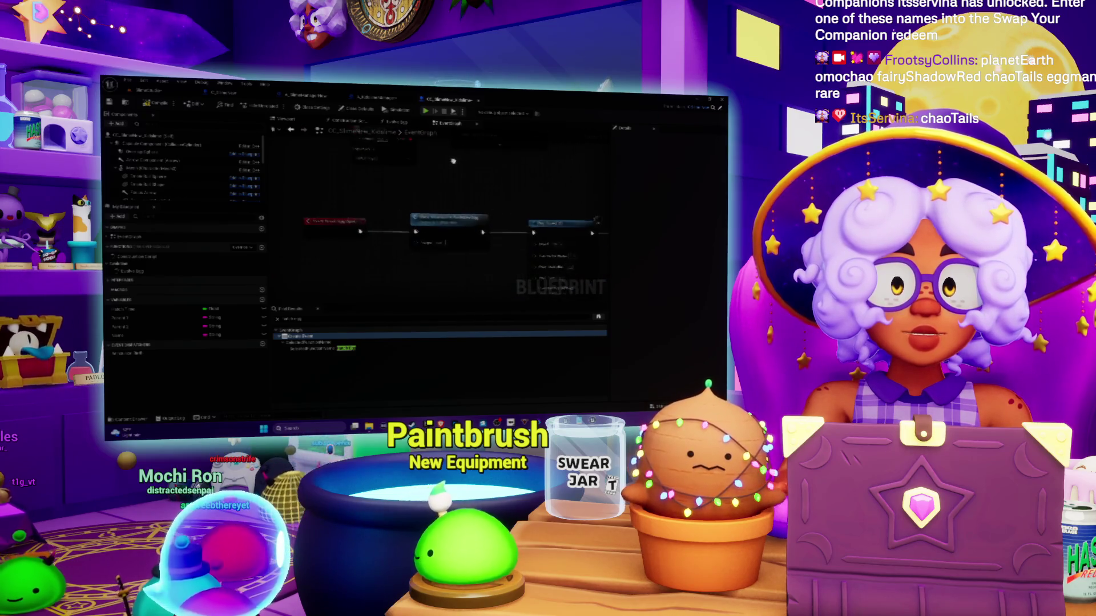
{"action": "left_click", "coordinate": [150, 91]}
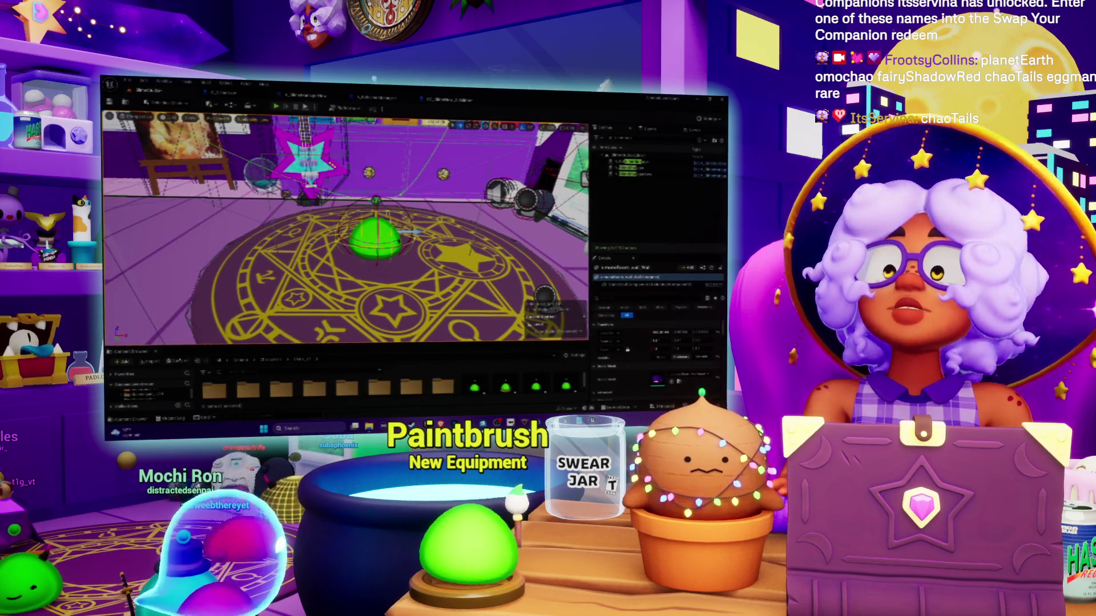
Save all modified assets via Save Selected, then Play in Editor with Alt+P
{"action": "left_click", "coordinate": [180, 365]}
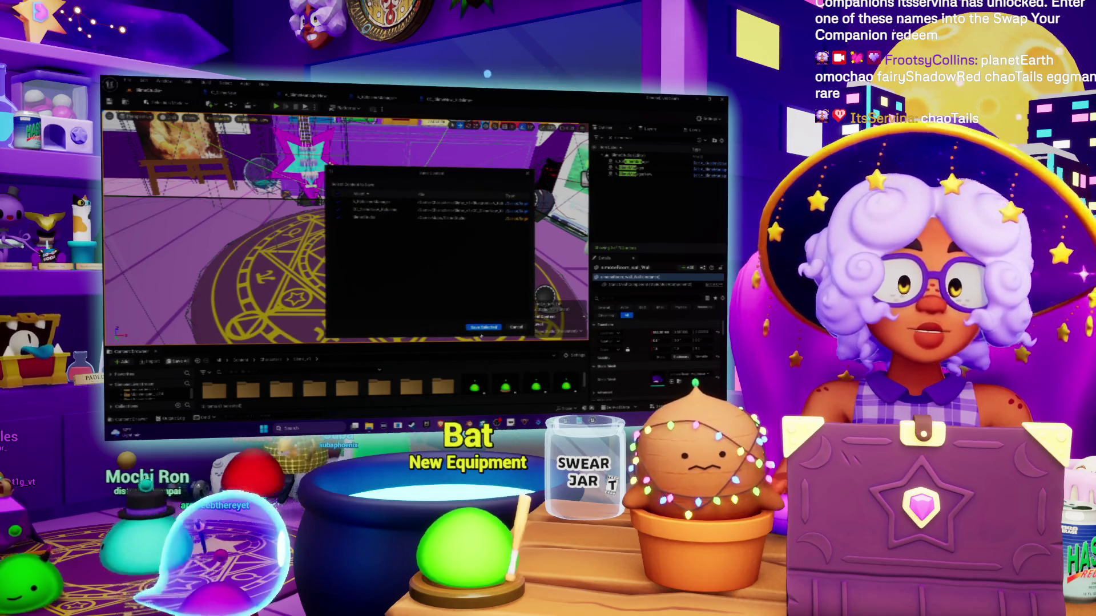
{"action": "left_click", "coordinate": [482, 328]}
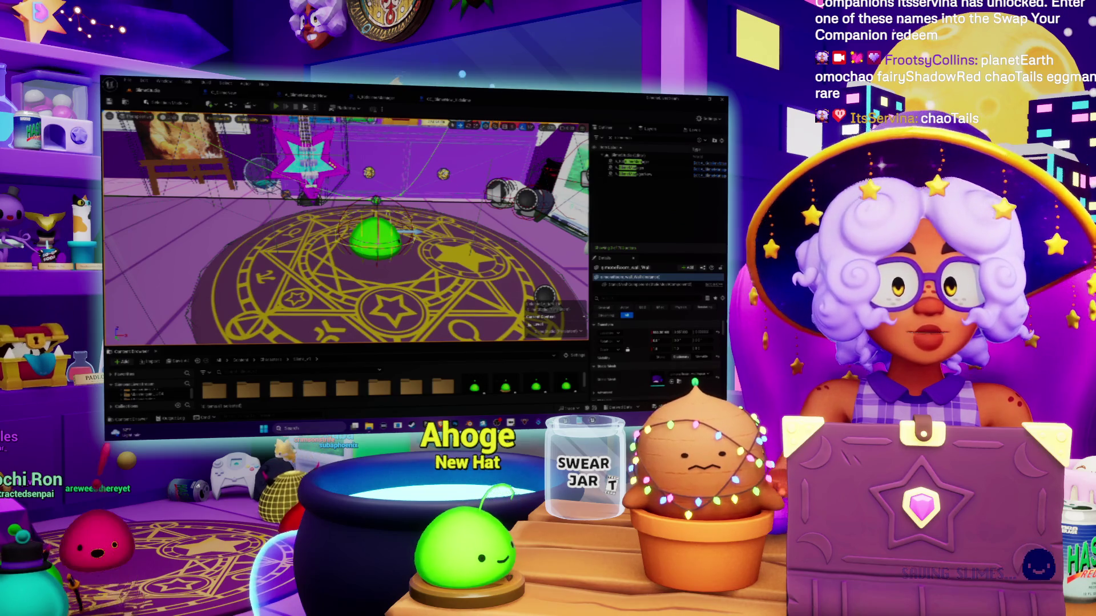
{"action": "key", "text": "alt+p"}
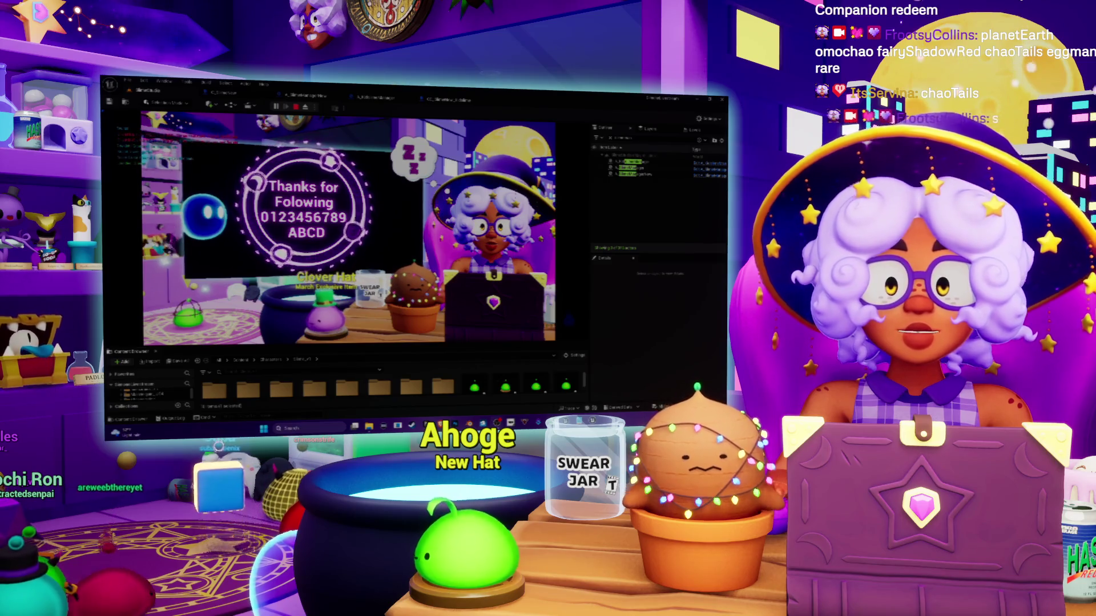
At the breakpoint, step over to the Set Timer node, resume, and return to the game
{"action": "key", "text": "ctrl+Tab"}
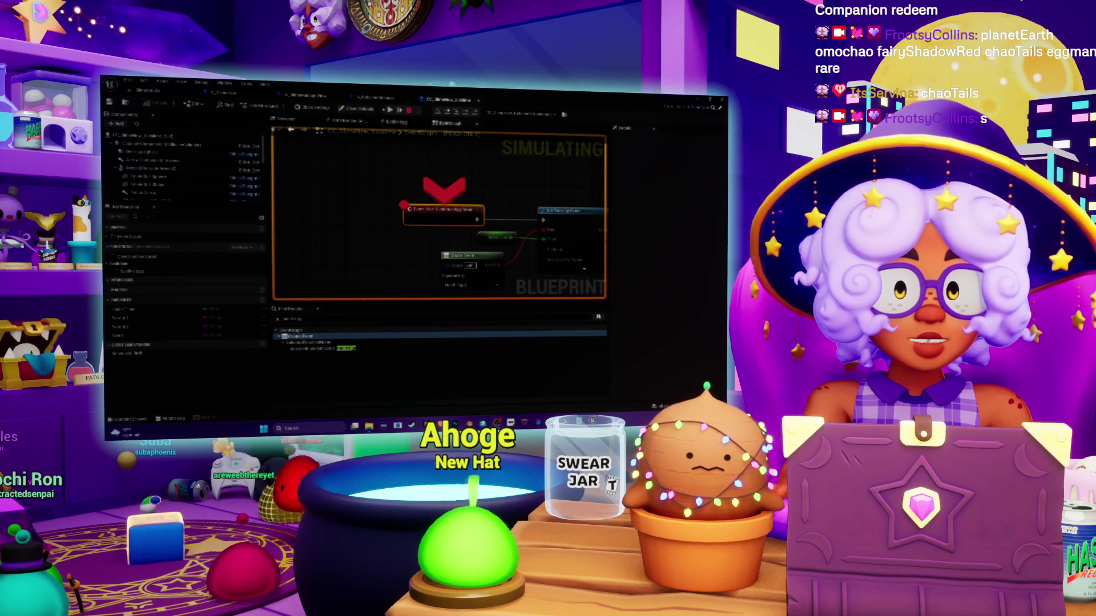
{"action": "left_click", "coordinate": [401, 112]}
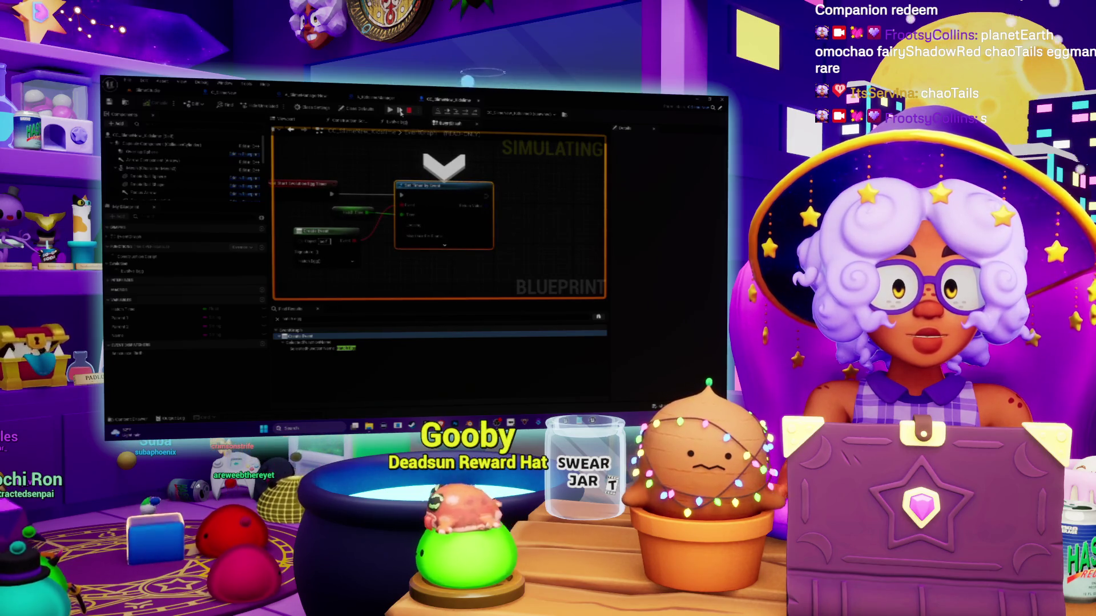
{"action": "left_click", "coordinate": [401, 111]}
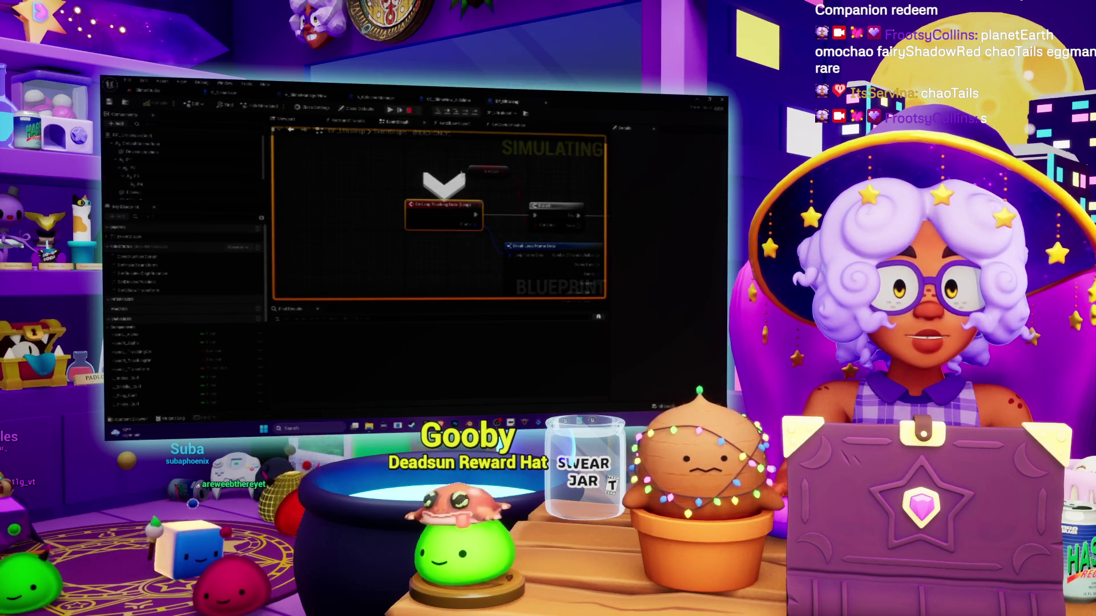
{"action": "key", "text": "F5"}
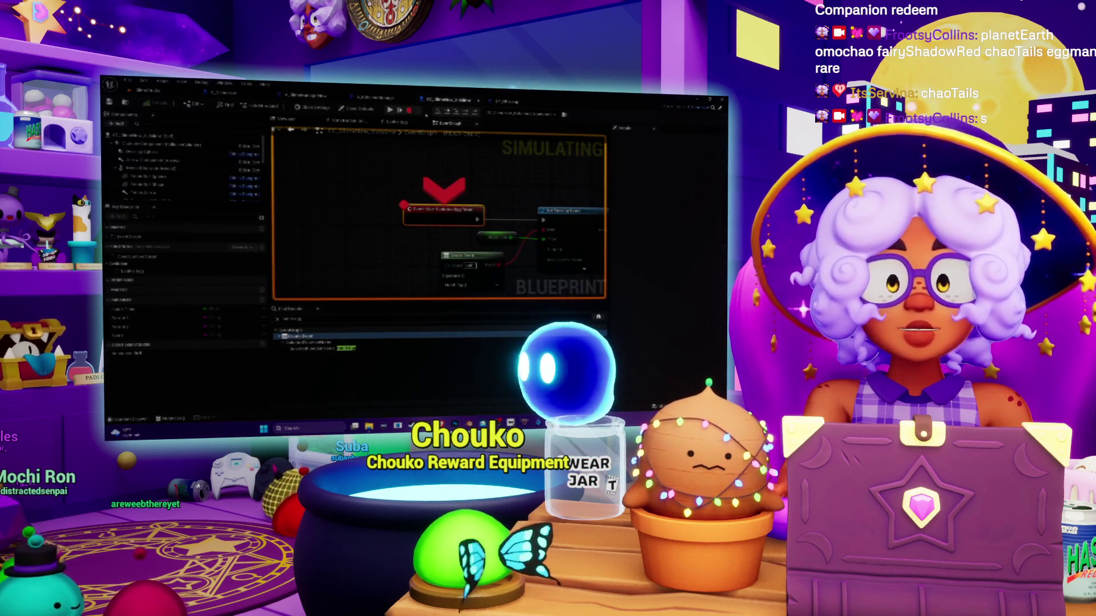
Resume past two breakpoint hits, then eject from the player with F8
{"action": "left_click", "coordinate": [390, 110]}
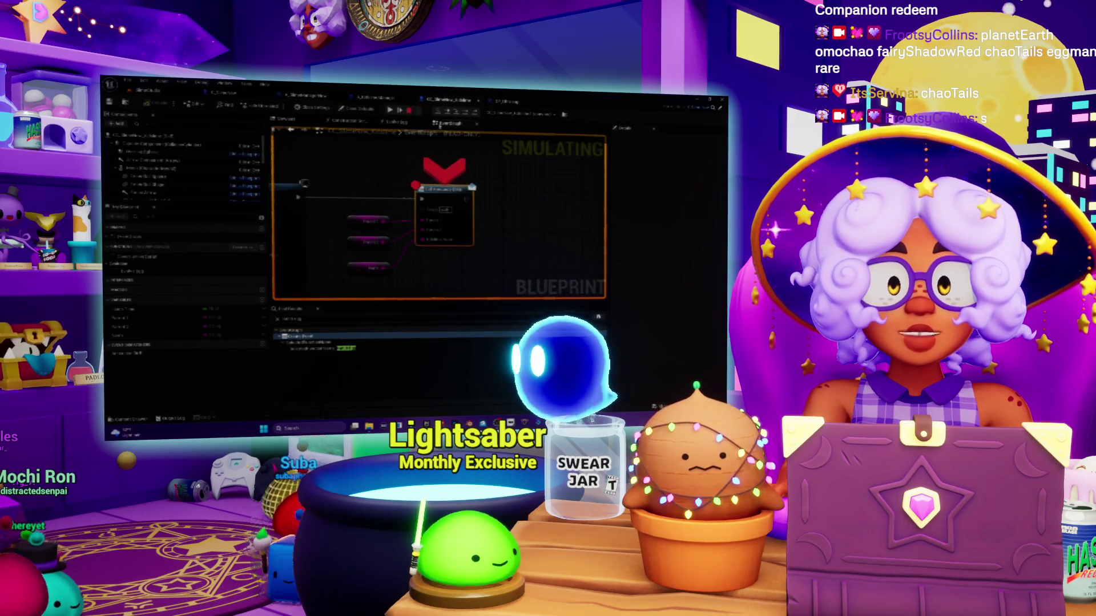
{"action": "left_click", "coordinate": [390, 109]}
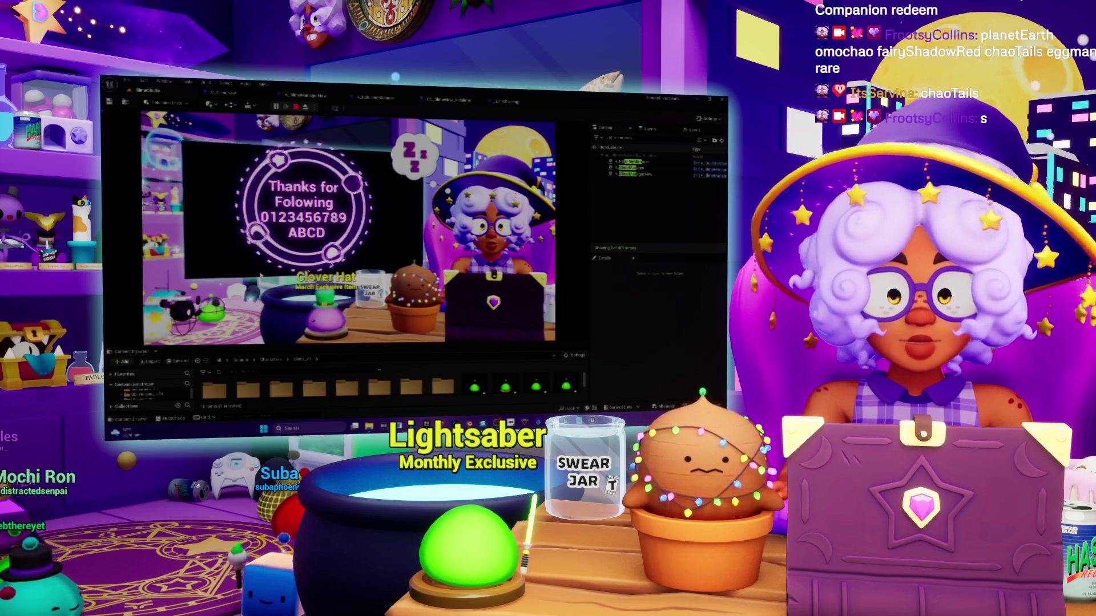
{"action": "key", "text": "F8"}
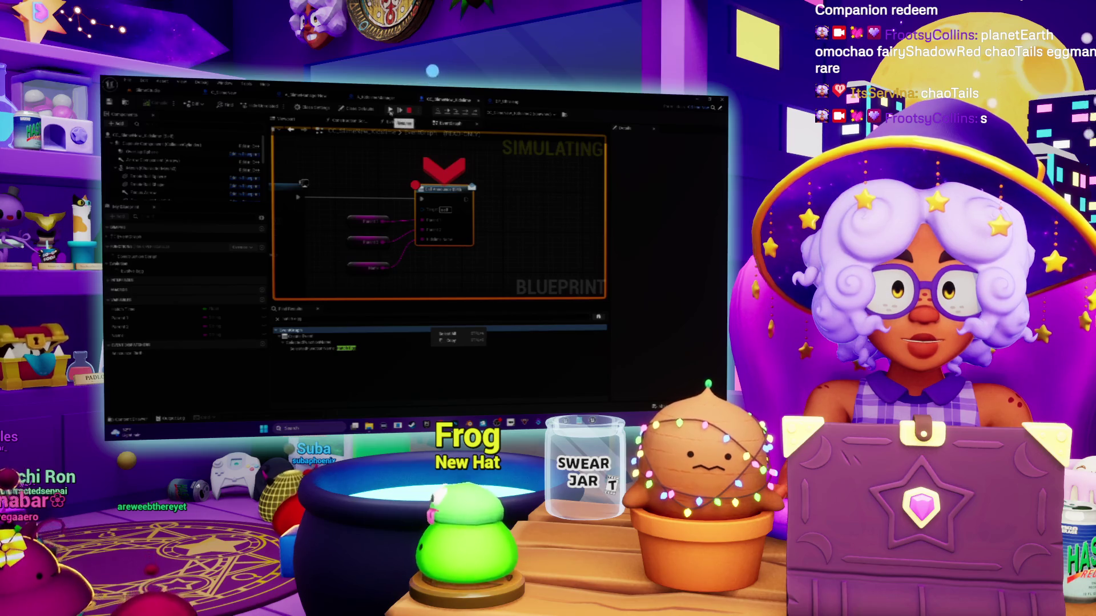
Check the star eggs on the rug in the level, then open C_SlimeNew's event graph
{"action": "left_click", "coordinate": [168, 96]}
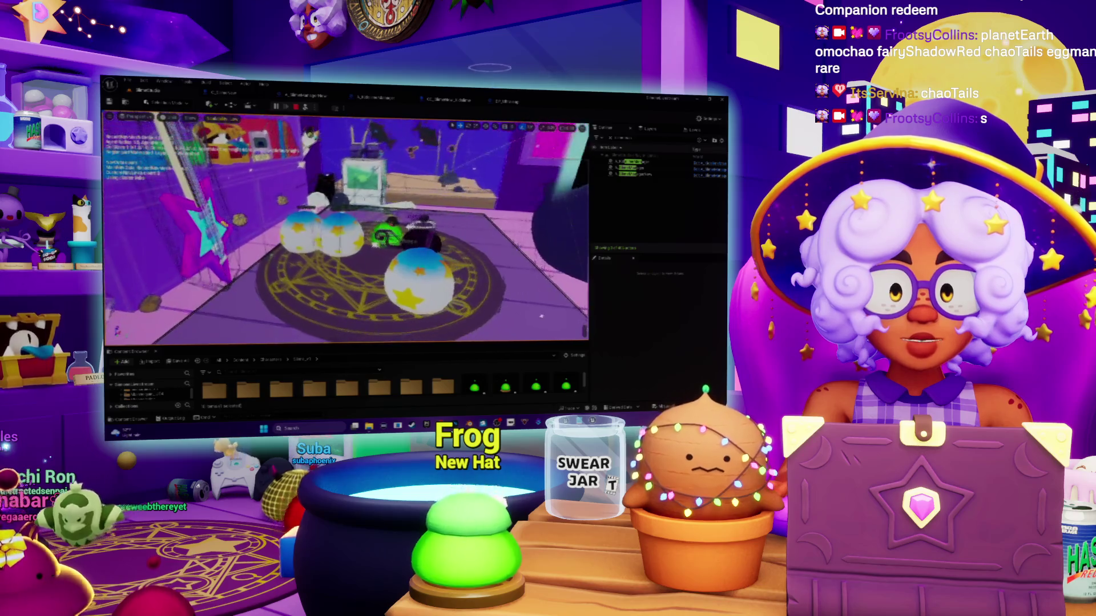
{"action": "left_click", "coordinate": [223, 93]}
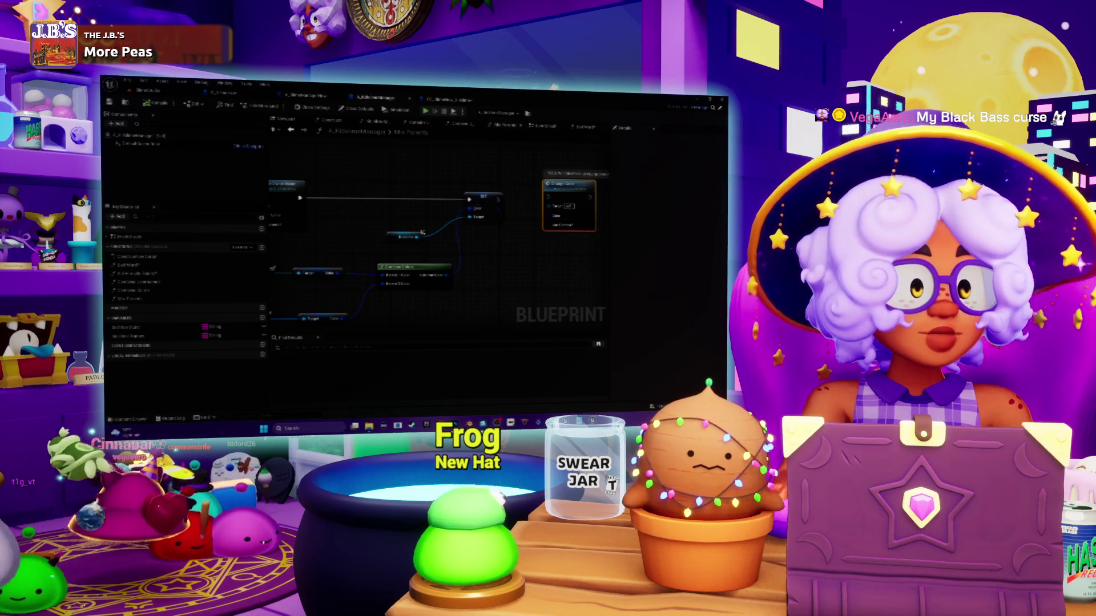
{"action": "left_click_drag", "start_coordinate": [390, 210], "coordinate": [377, 220]}
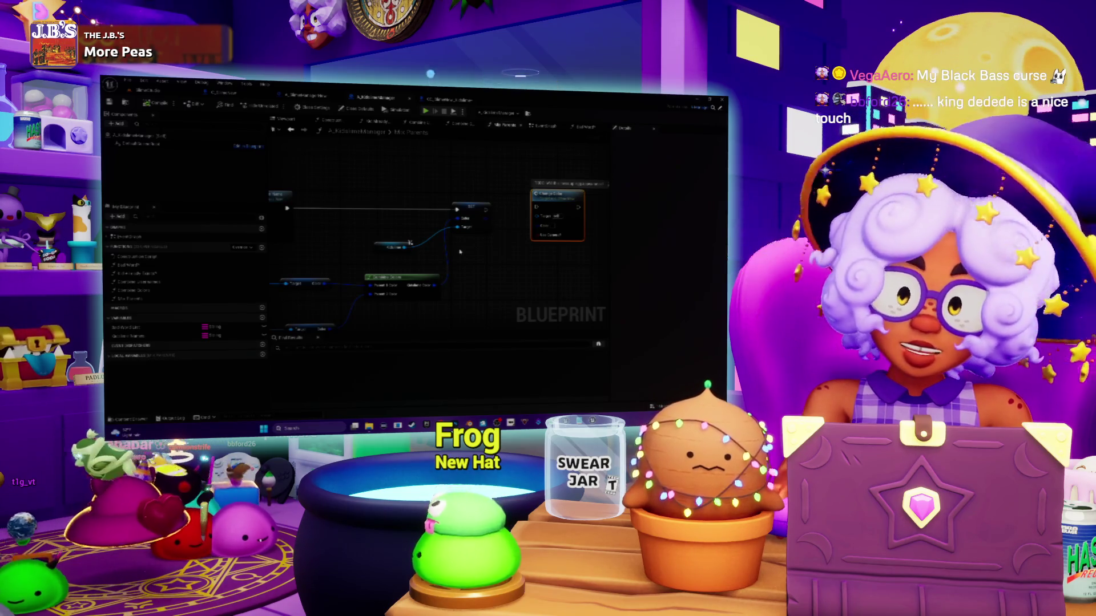
{"action": "scroll", "coordinate": [462, 263], "scroll_direction": "down", "scroll_amount": 2}
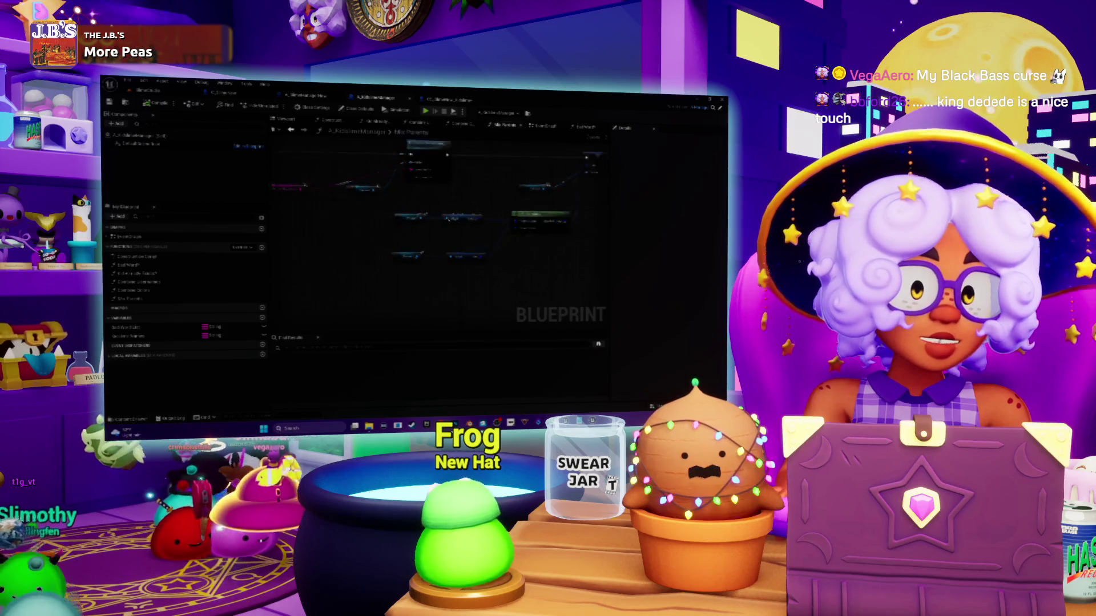
{"action": "scroll", "coordinate": [470, 293], "scroll_direction": "up", "scroll_amount": 2}
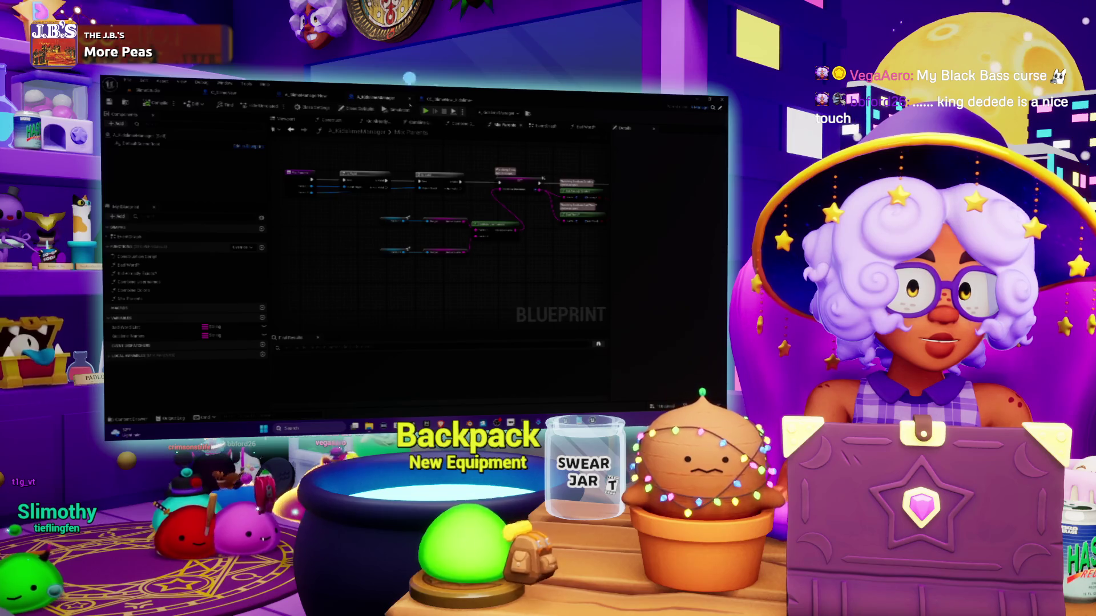
{"action": "left_click", "coordinate": [441, 101]}
{"action": "scroll", "coordinate": [431, 244], "scroll_direction": "down", "scroll_amount": 2}
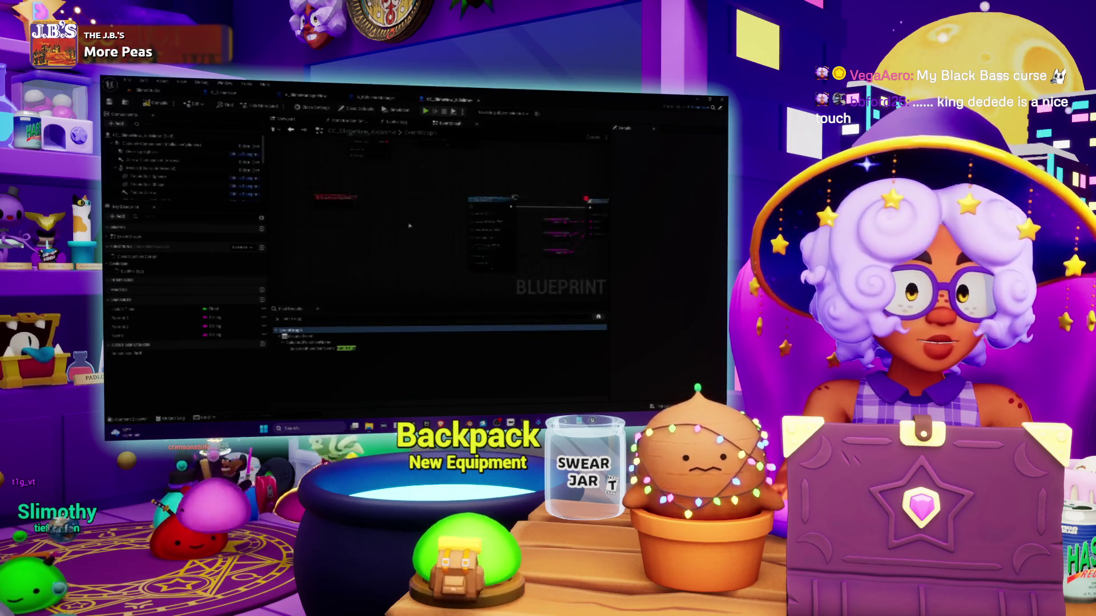
{"action": "scroll", "coordinate": [345, 187], "scroll_direction": "down", "scroll_amount": 2}
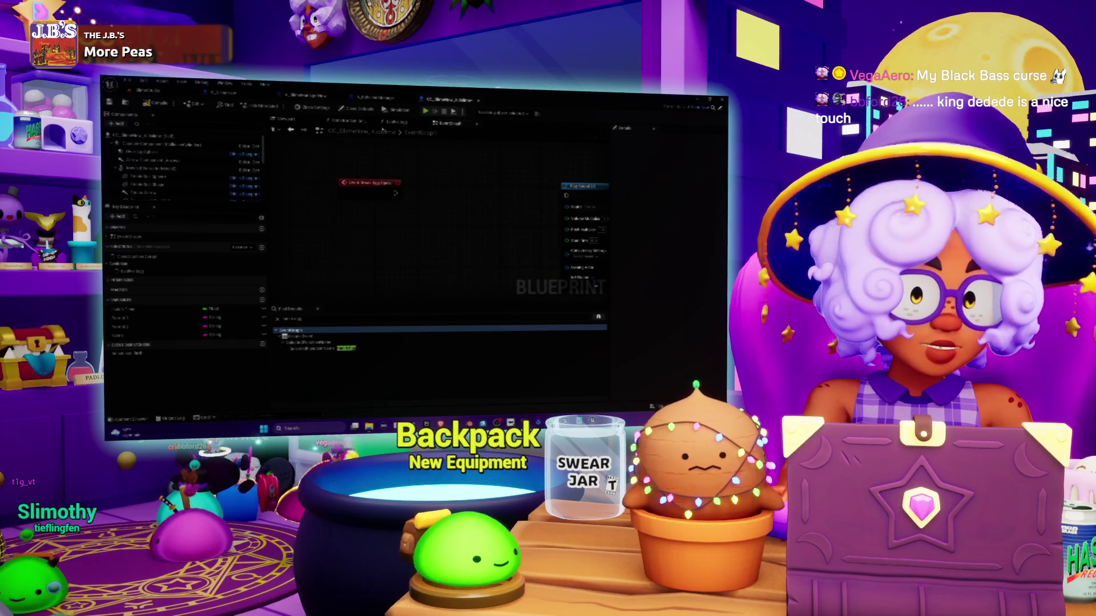
{"action": "scroll", "coordinate": [406, 266], "scroll_direction": "up", "scroll_amount": 2}
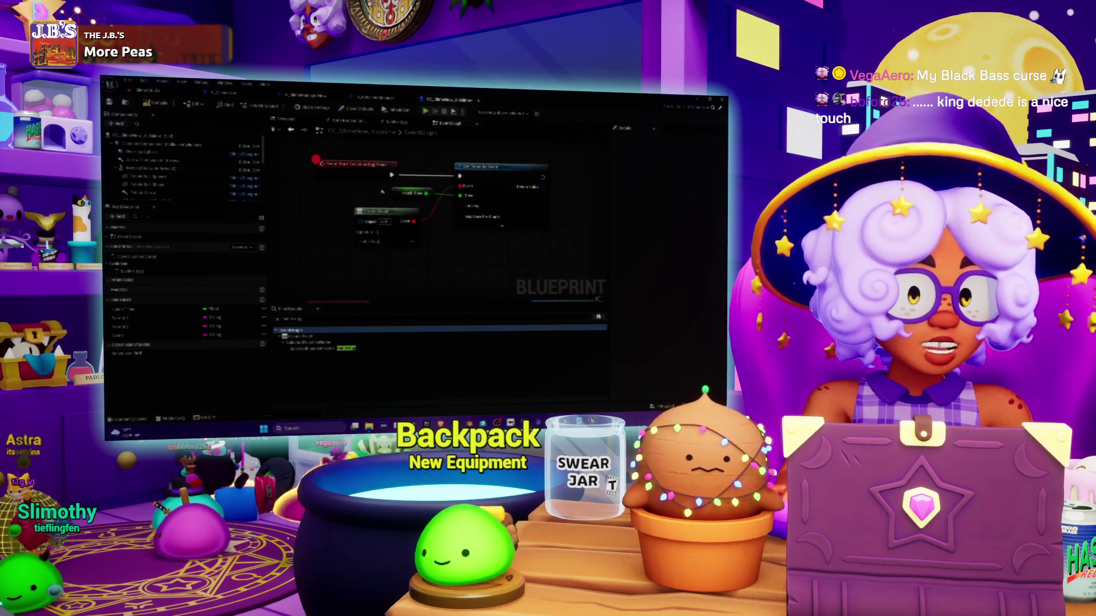
{"action": "left_click_drag", "start_coordinate": [371, 249], "coordinate": [364, 226]}
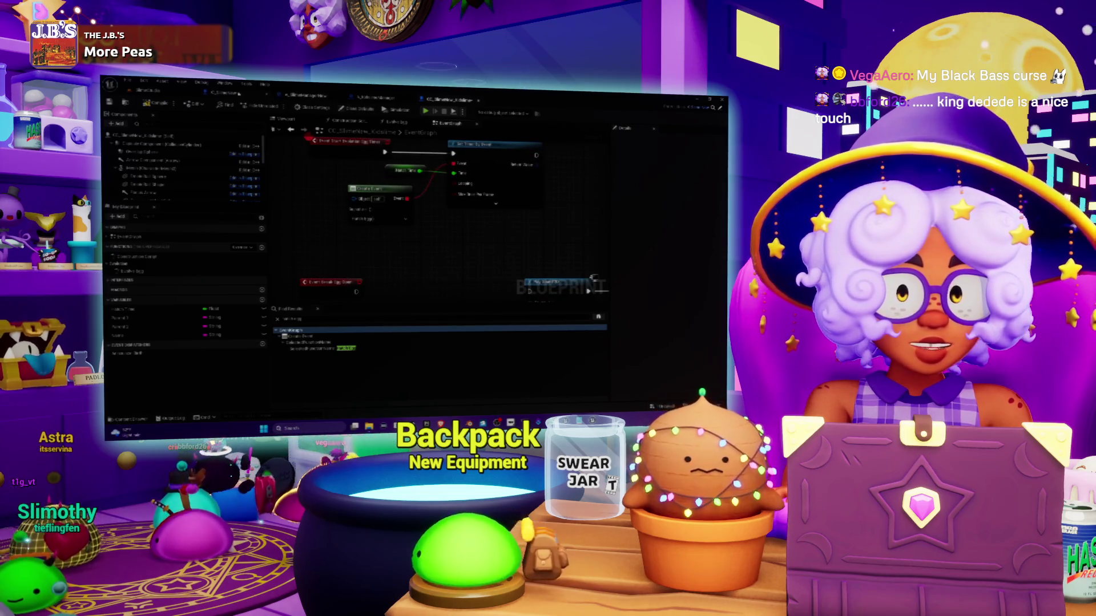
{"action": "double_click", "coordinate": [297, 336]}
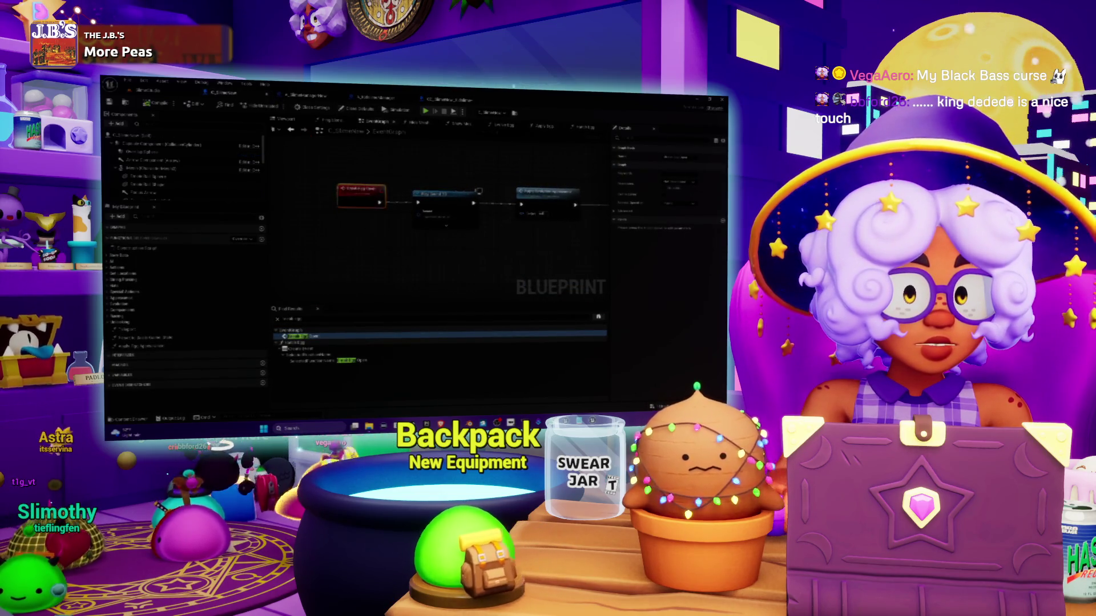
{"action": "mouse_move", "coordinate": [604, 256]}
{"action": "left_mouse_down"}
{"action": "mouse_move", "coordinate": [536, 261]}
{"action": "mouse_move", "coordinate": [536, 308]}
{"action": "mouse_move", "coordinate": [593, 296]}
{"action": "mouse_move", "coordinate": [594, 358]}
{"action": "left_mouse_up"}
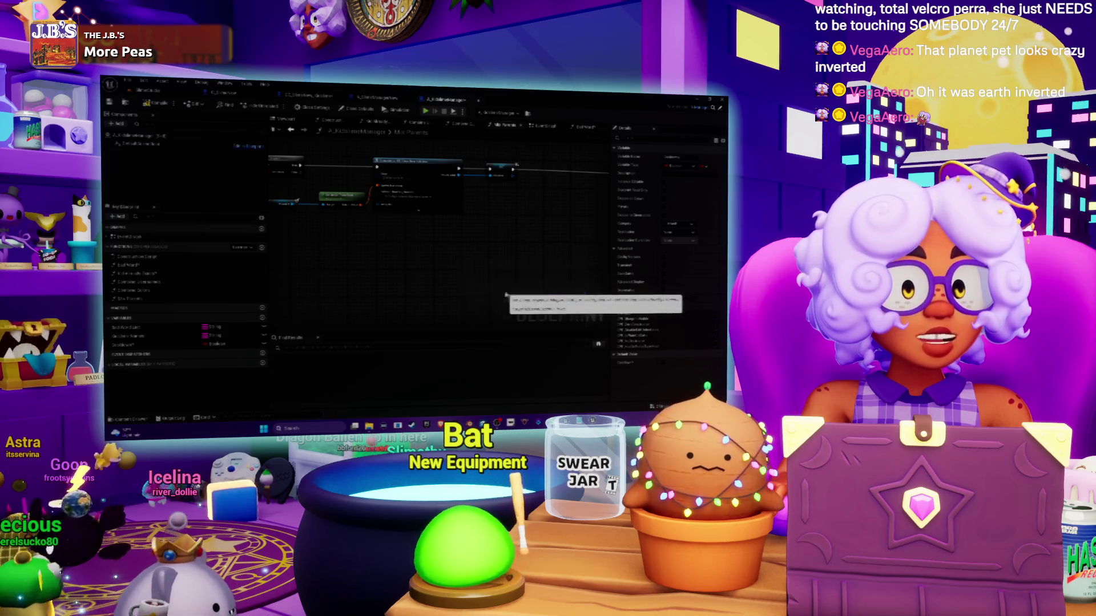
Add the chosen node from the action menu to the Mix Parents graph
{"action": "left_click", "coordinate": [512, 294]}
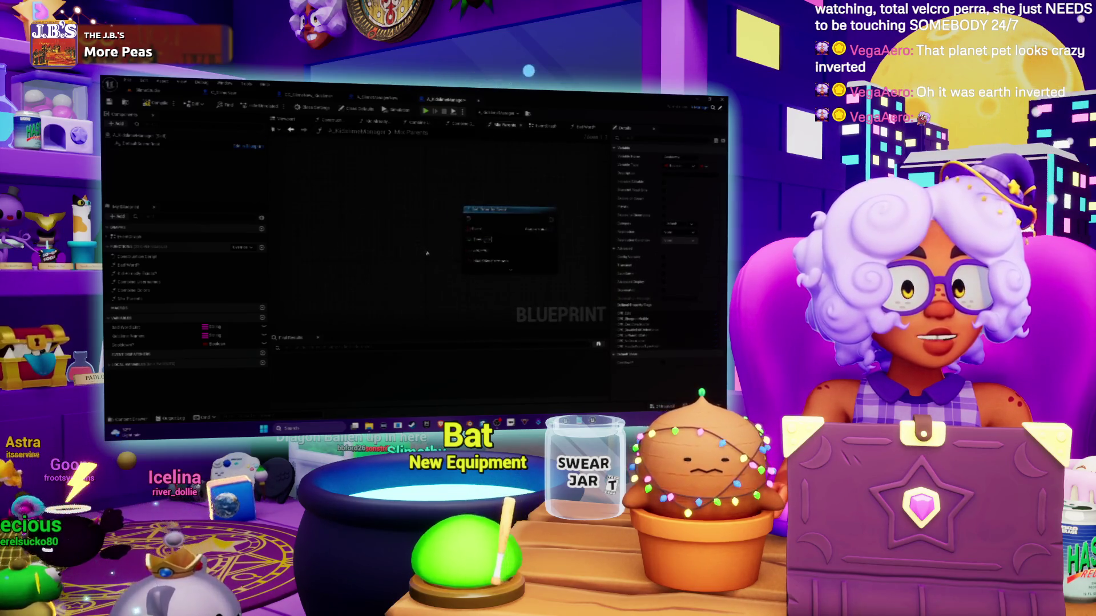
{"action": "scroll", "coordinate": [420, 235], "scroll_direction": "down", "scroll_amount": 2}
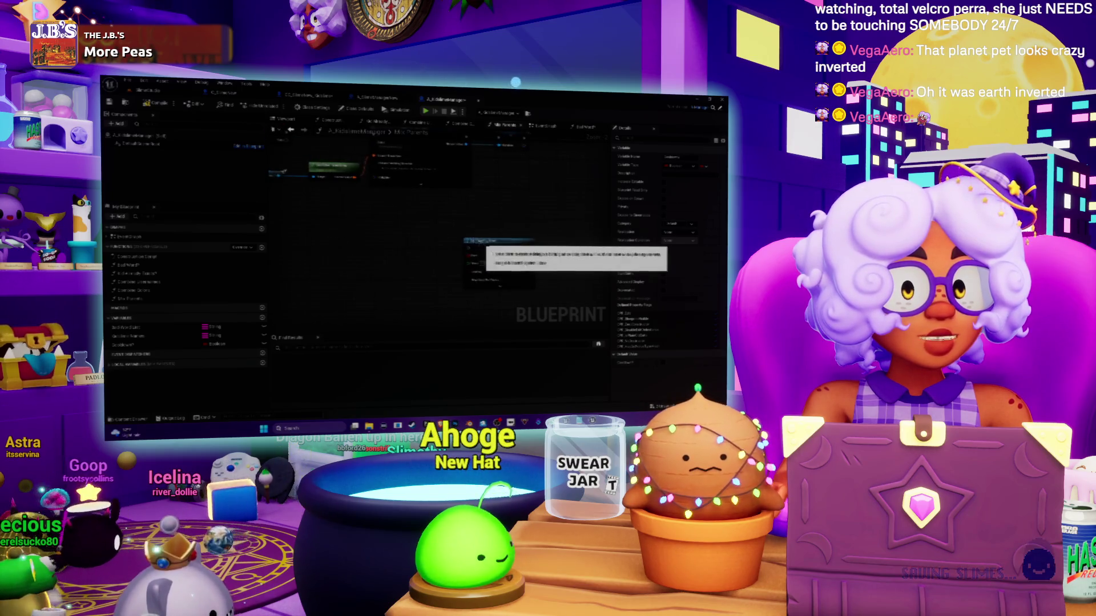
{"action": "mouse_move", "coordinate": [351, 221]}
{"action": "left_mouse_down"}
{"action": "mouse_move", "coordinate": [431, 237]}
{"action": "mouse_move", "coordinate": [425, 259]}
{"action": "mouse_move", "coordinate": [412, 262]}
{"action": "left_mouse_up"}
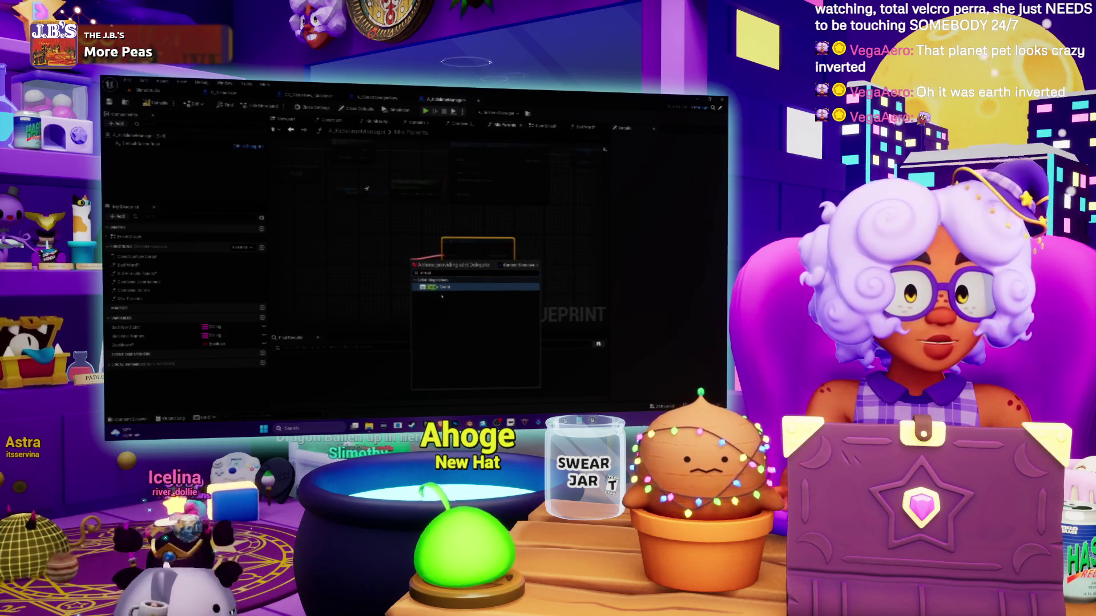
Feed the node's delegate pin from a new Create Event node and add a new variable
{"action": "left_click", "coordinate": [439, 287]}
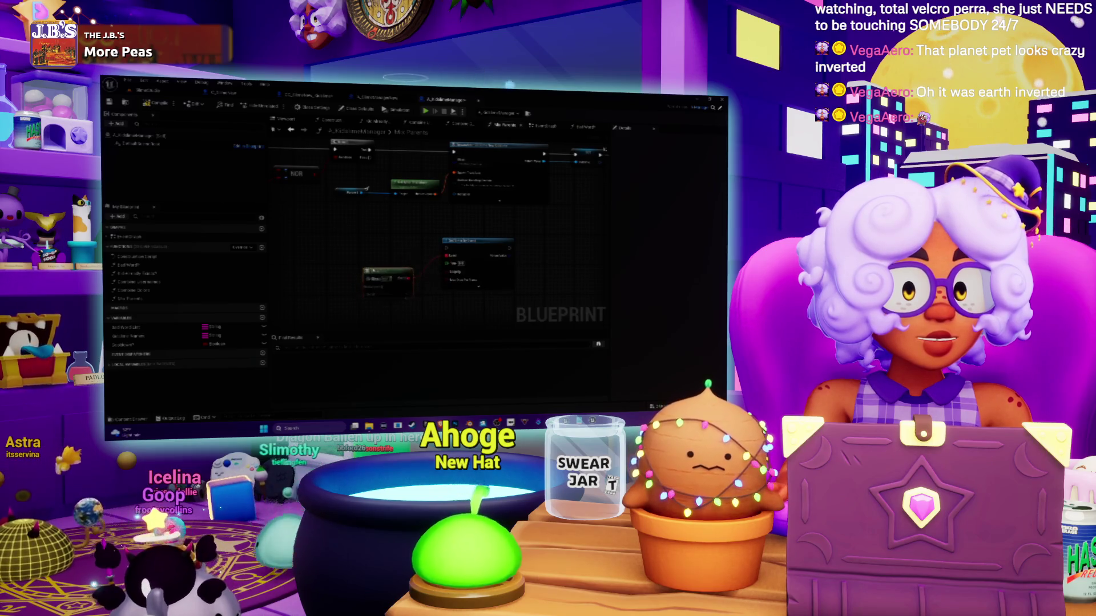
{"action": "left_click_drag", "start_coordinate": [441, 220], "coordinate": [450, 242]}
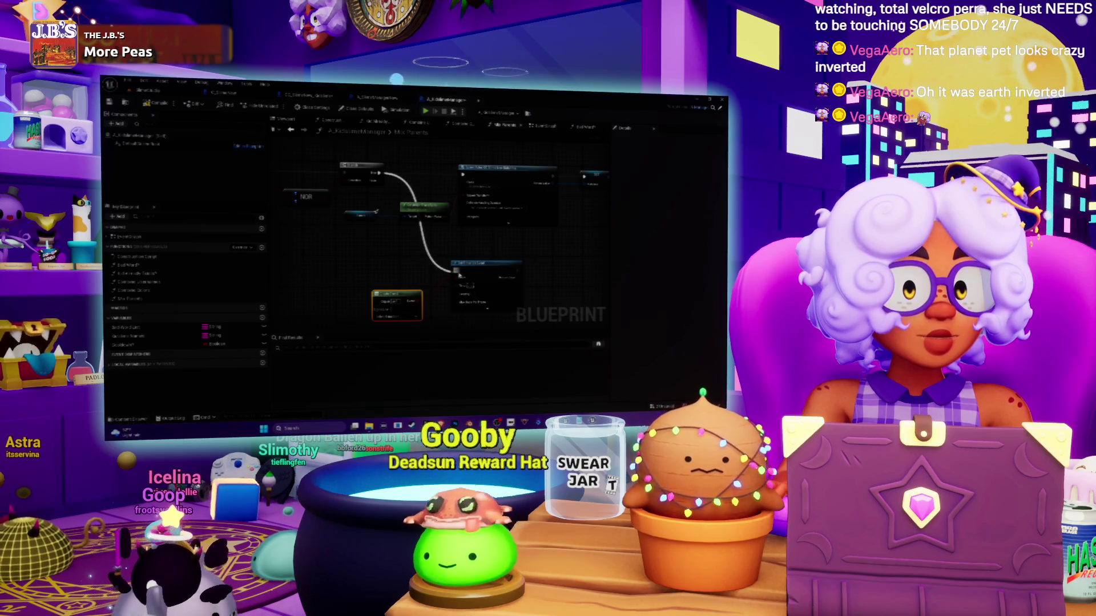
{"action": "scroll", "coordinate": [502, 229], "scroll_direction": "down", "scroll_amount": 5}
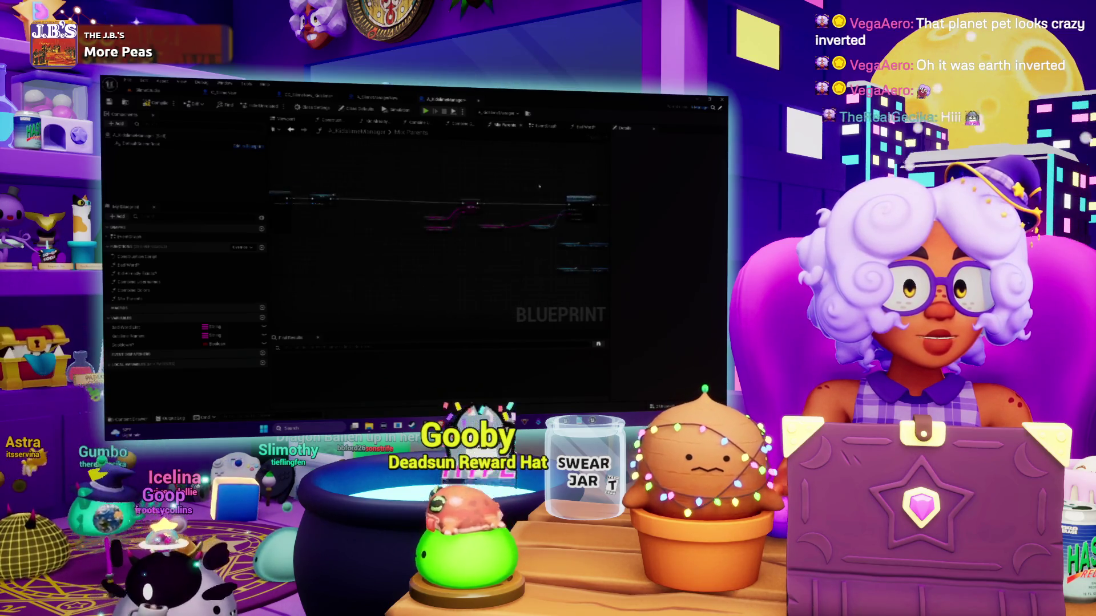
{"action": "scroll", "coordinate": [538, 186], "scroll_direction": "down", "scroll_amount": 2}
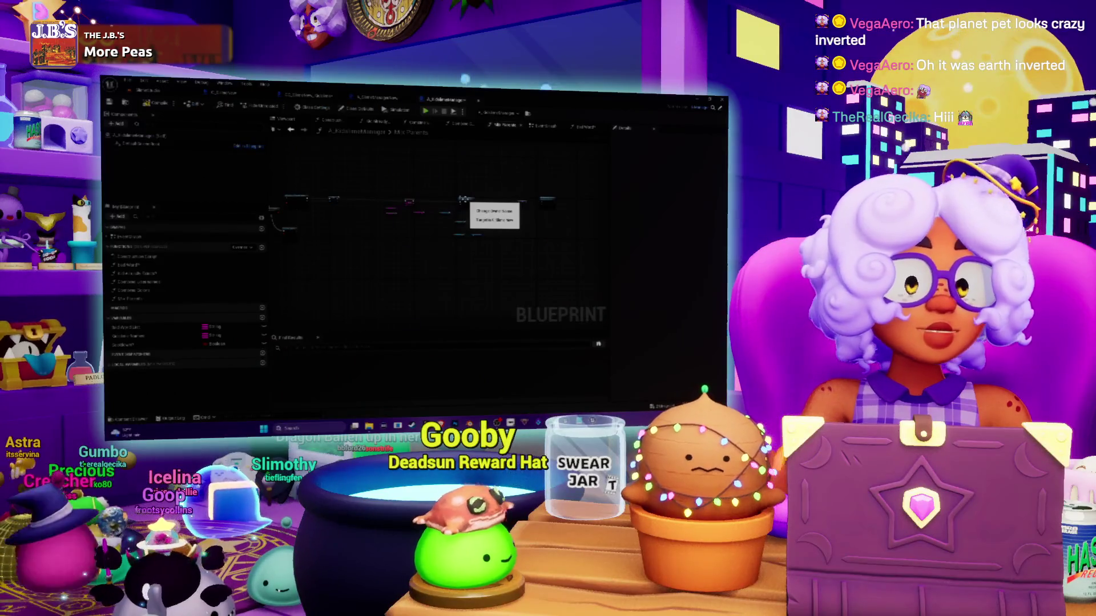
{"action": "left_click_drag", "start_coordinate": [494, 243], "coordinate": [433, 231]}
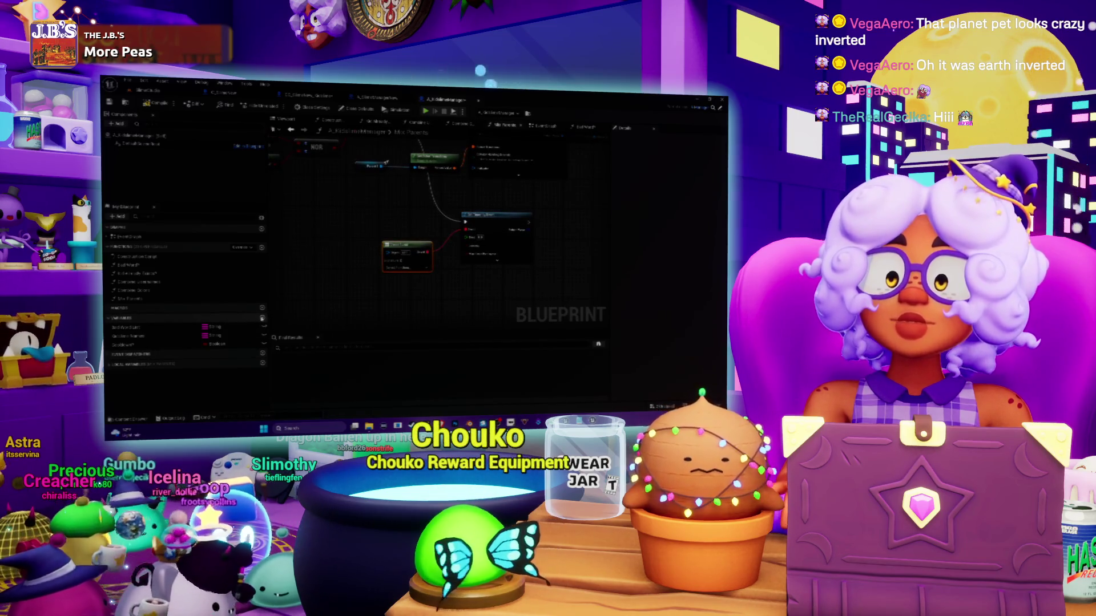
{"action": "left_click", "coordinate": [262, 318]}
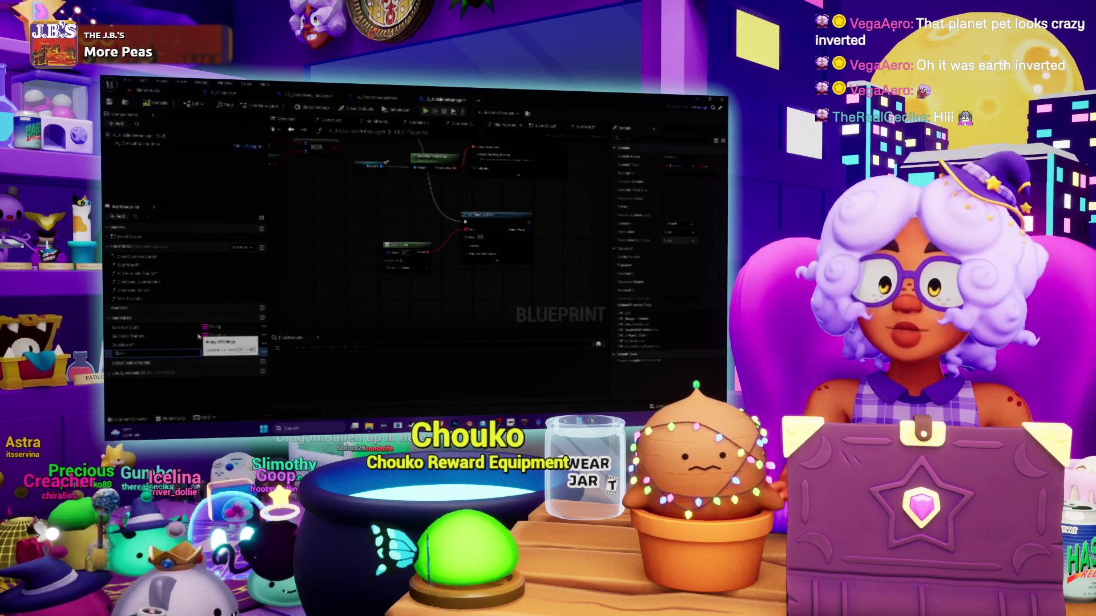
Name the new variable Cooldown Timer and set its type to Float
{"action": "type", "text": "Timer"}
{"action": "key", "text": "Return"}
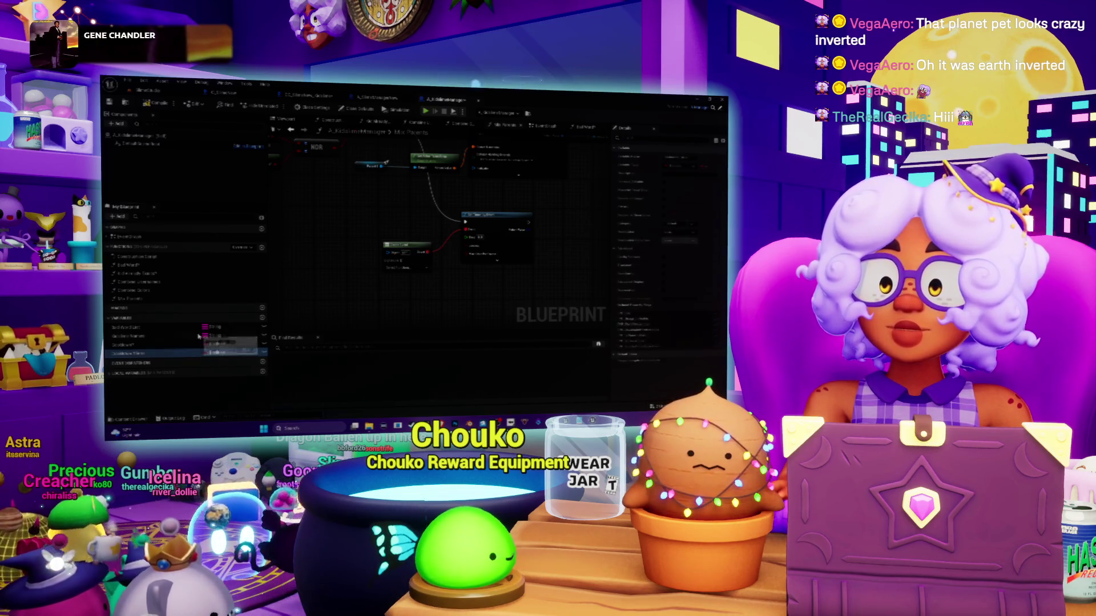
{"action": "left_click", "coordinate": [679, 166]}
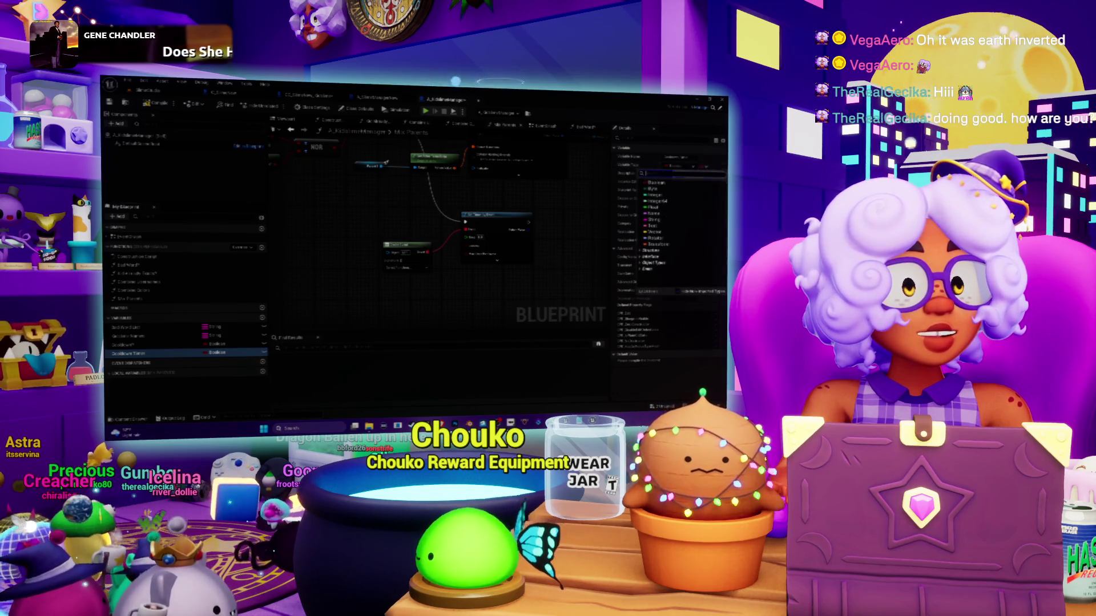
{"action": "left_click", "coordinate": [652, 207]}
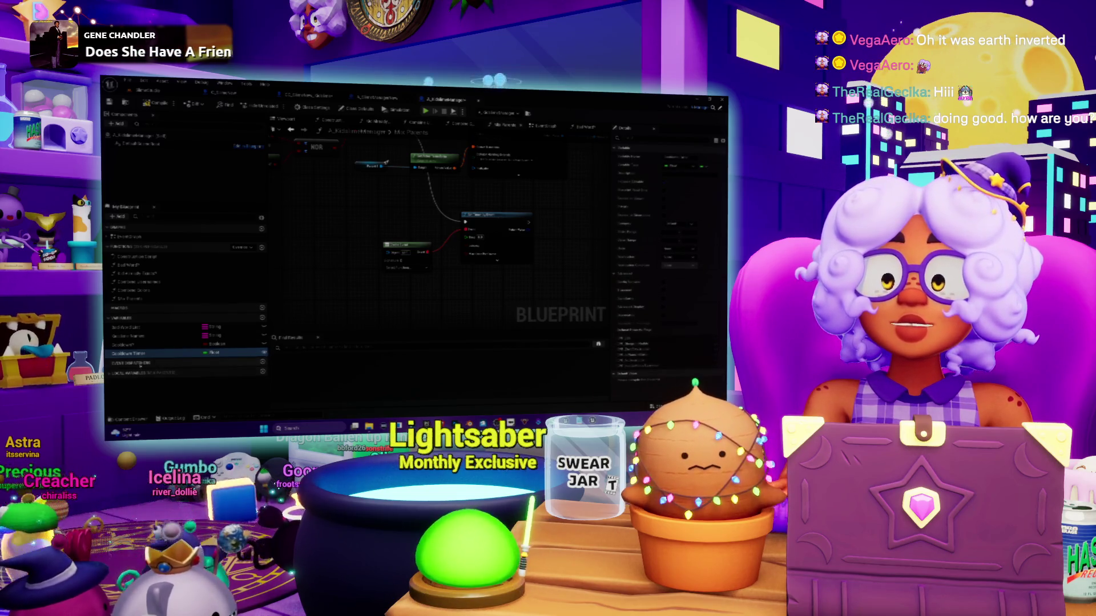
Wire a Cooldown Timer getter into the Mix Parents node and compile the Blueprint
{"action": "left_click_drag", "start_coordinate": [122, 353], "coordinate": [357, 269]}
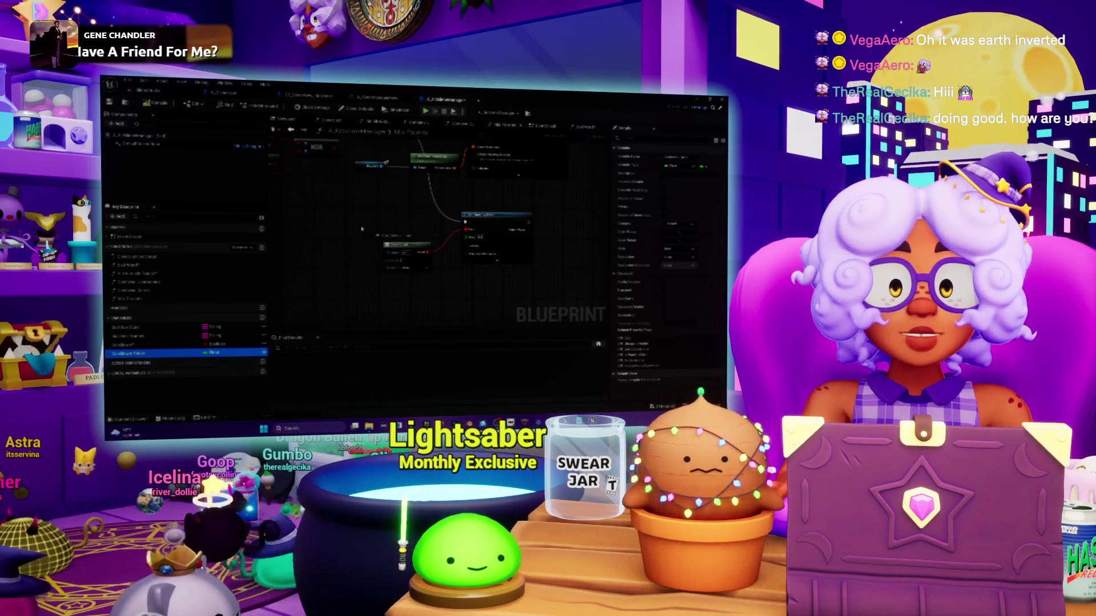
{"action": "left_click_drag", "start_coordinate": [467, 241], "coordinate": [406, 231]}
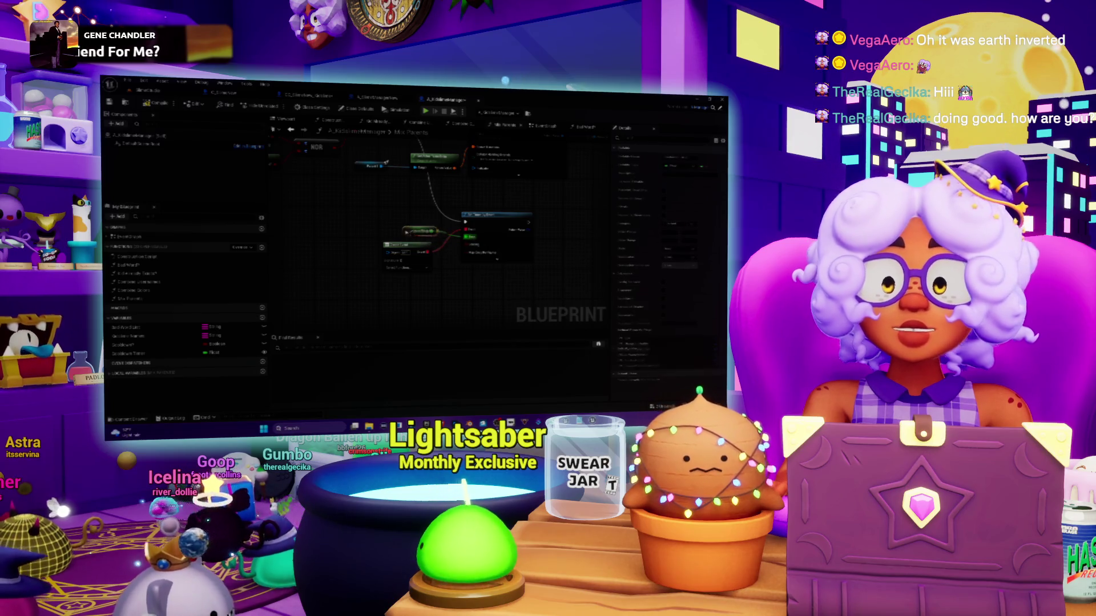
{"action": "left_click", "coordinate": [127, 354]}
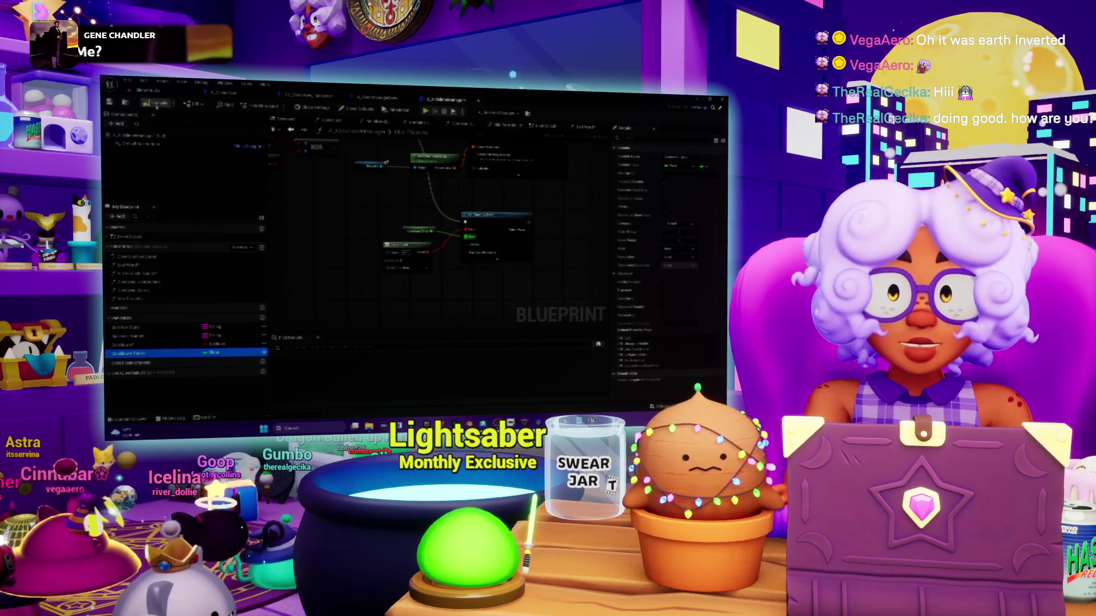
{"action": "key", "text": "F7"}
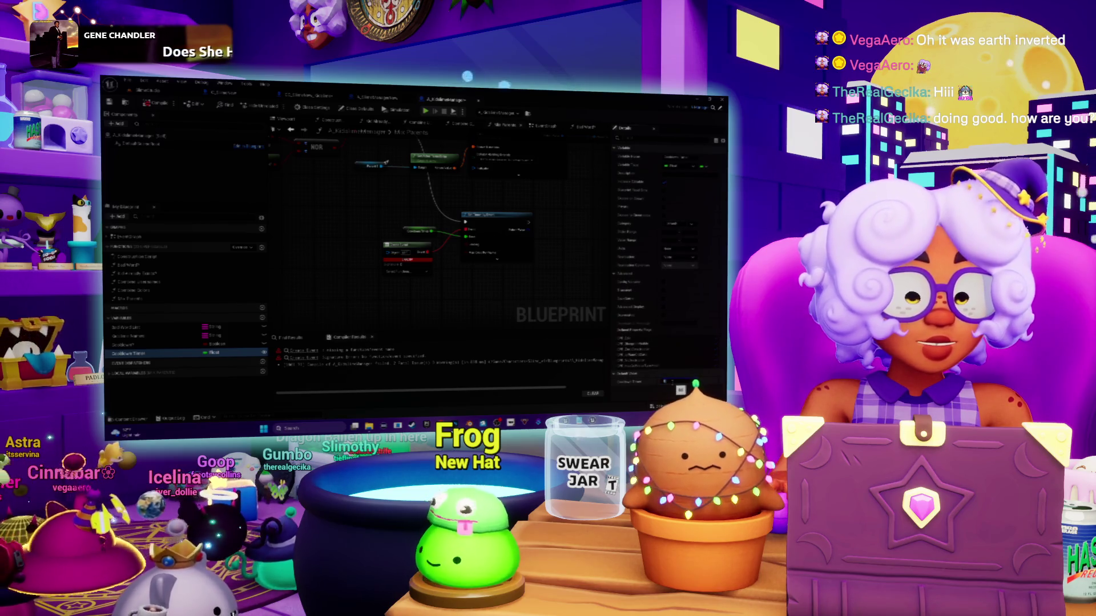
Switch to the Manager Blueprint's EventGraph, then open Discord's general channel through Windows search
{"action": "scroll", "coordinate": [464, 314], "scroll_direction": "up", "scroll_amount": 2}
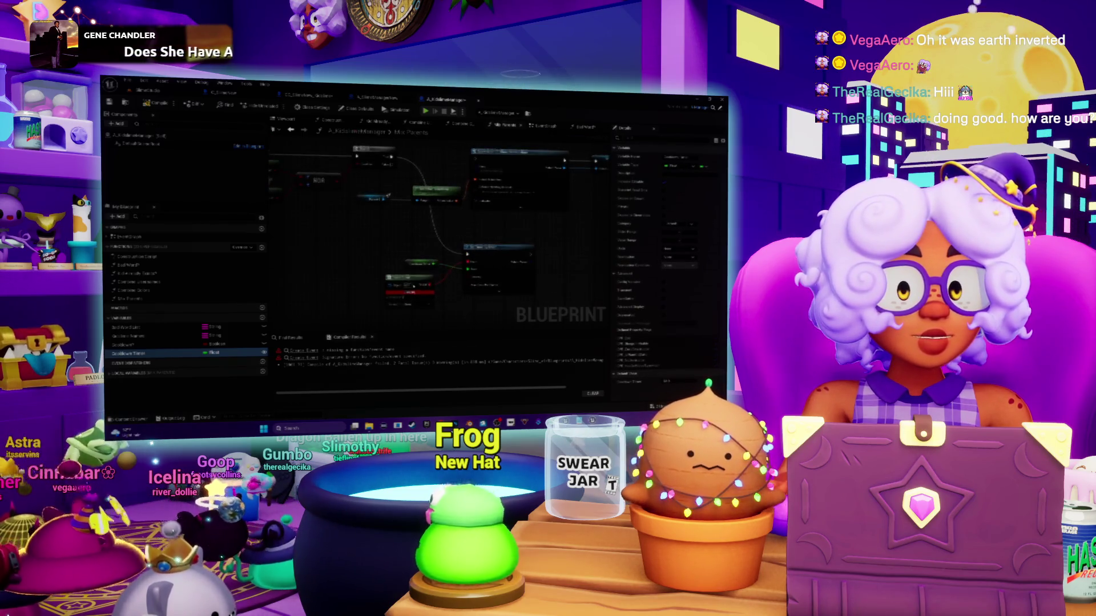
{"action": "scroll", "coordinate": [434, 239], "scroll_direction": "down", "scroll_amount": 2}
{"action": "left_click", "coordinate": [545, 126]}
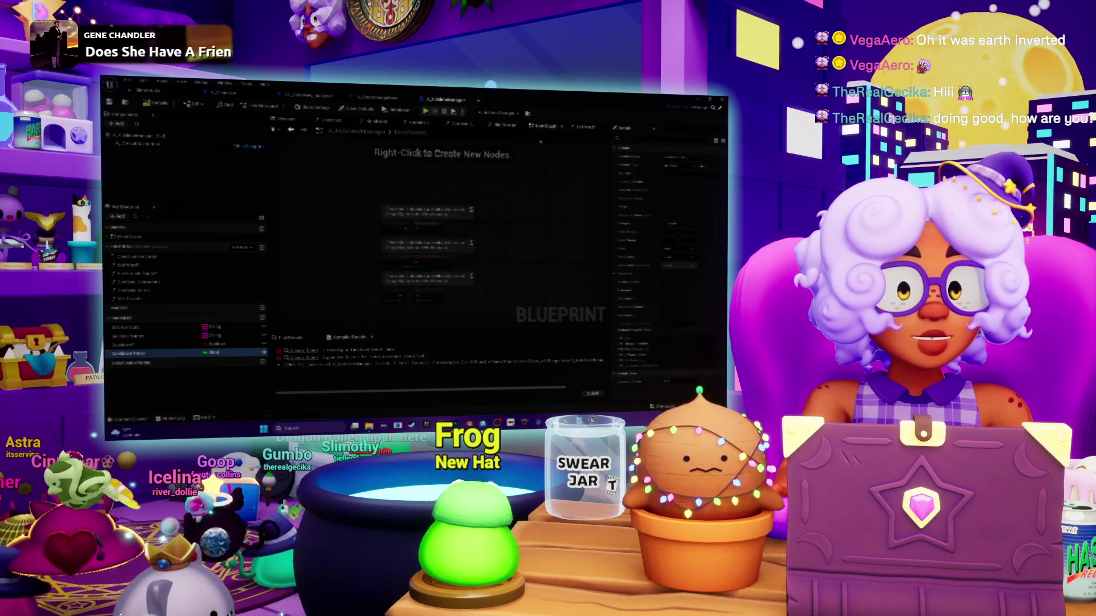
{"action": "right_click", "coordinate": [474, 213]}
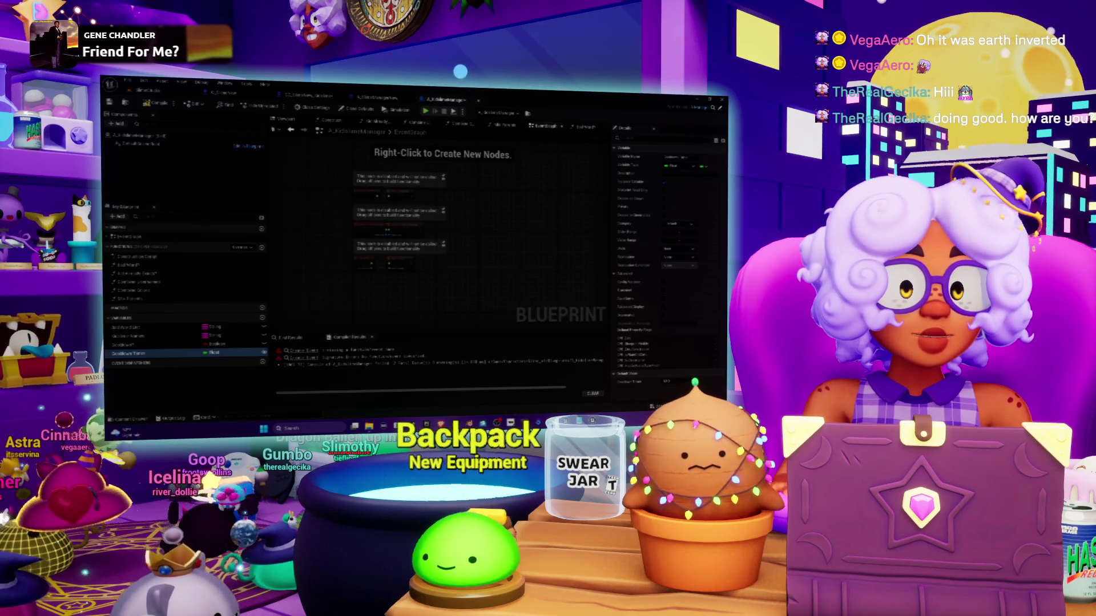
{"action": "left_click", "coordinate": [292, 429]}
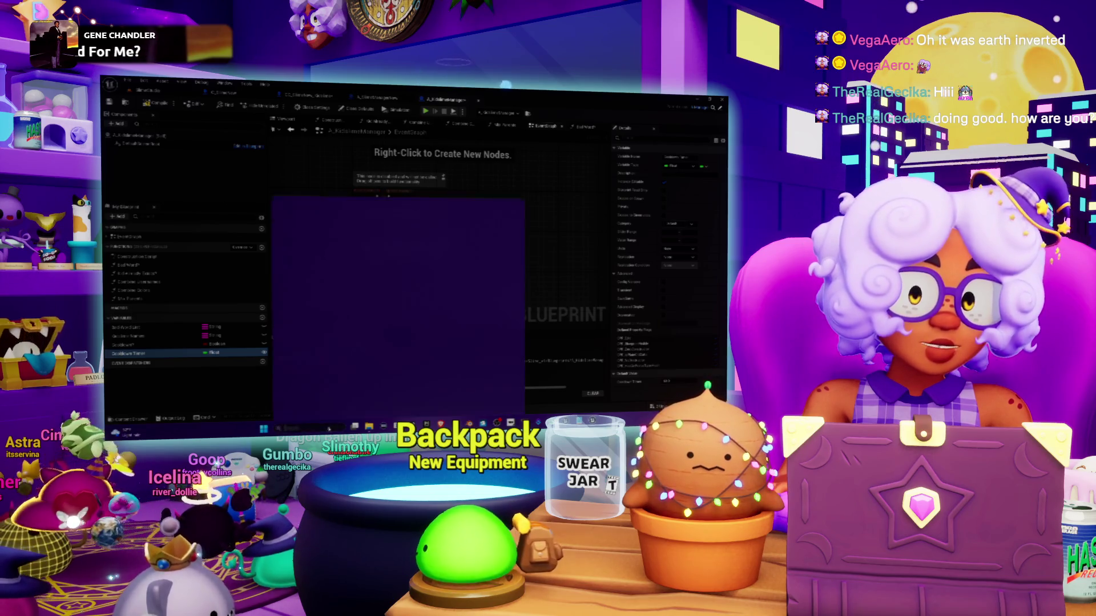
{"action": "left_click", "coordinate": [301, 207]}
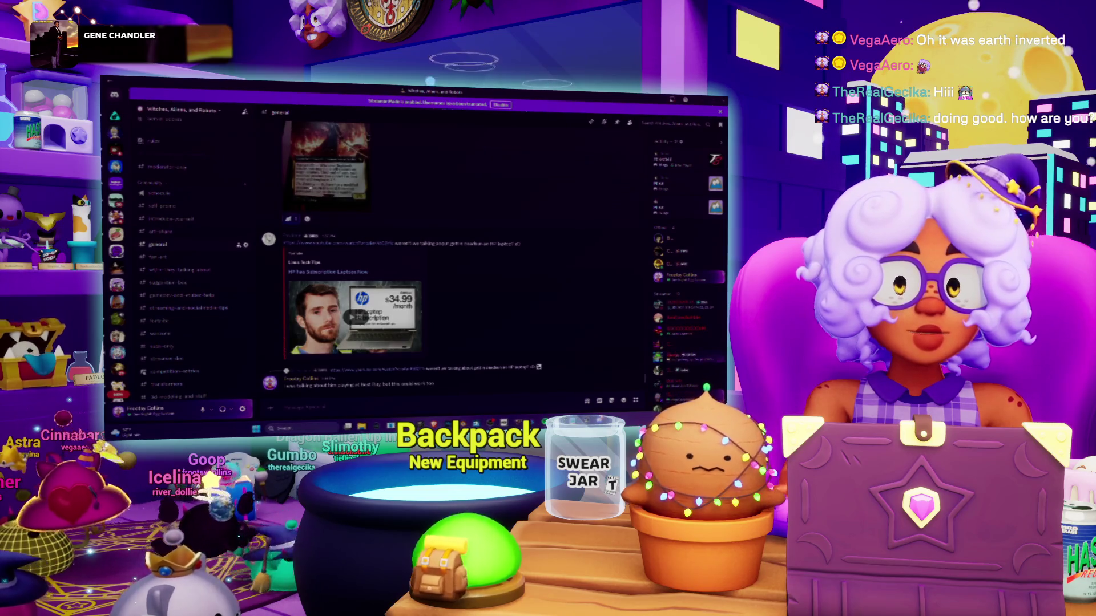
Scroll back through the Discord channel, view the snake photo enlarged, then close it
{"action": "scroll", "coordinate": [358, 242], "scroll_direction": "up", "scroll_amount": 10}
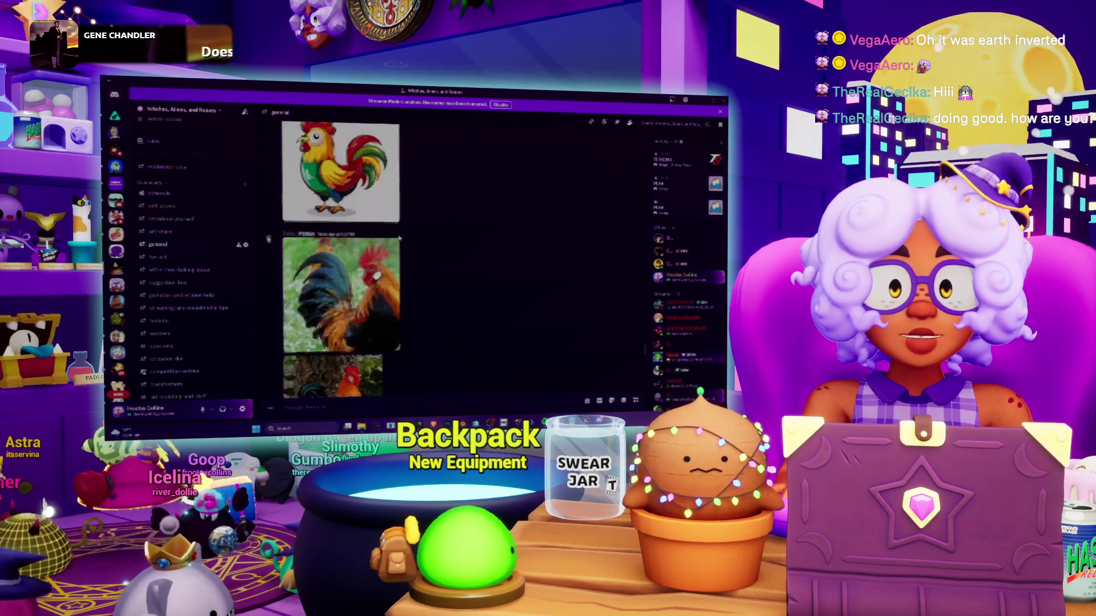
{"action": "scroll", "coordinate": [399, 239], "scroll_direction": "up", "scroll_amount": 10}
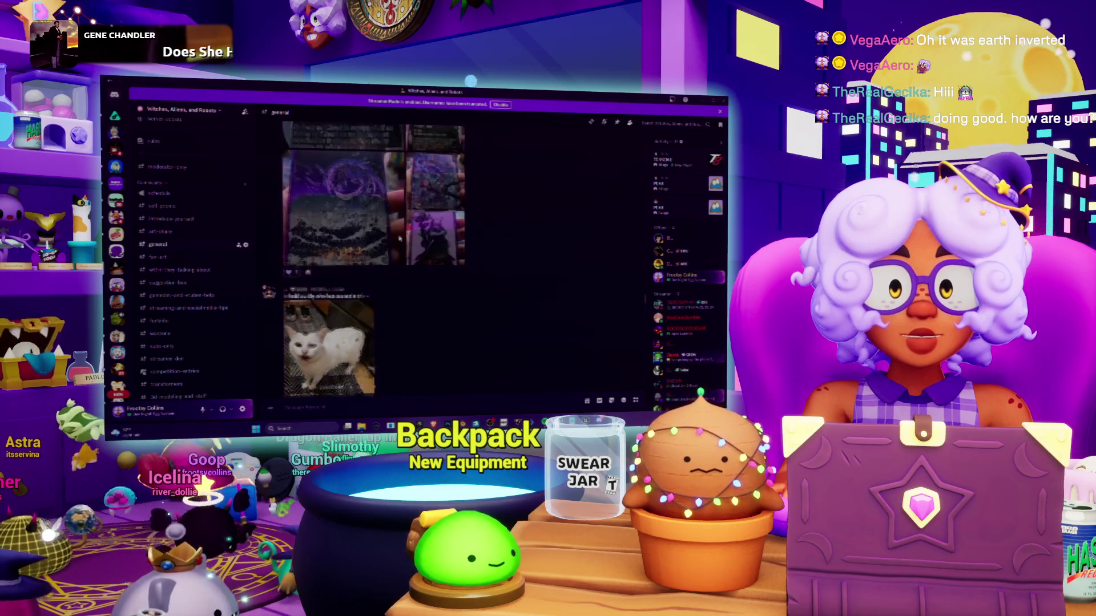
{"action": "scroll", "coordinate": [400, 238], "scroll_direction": "up", "scroll_amount": 10}
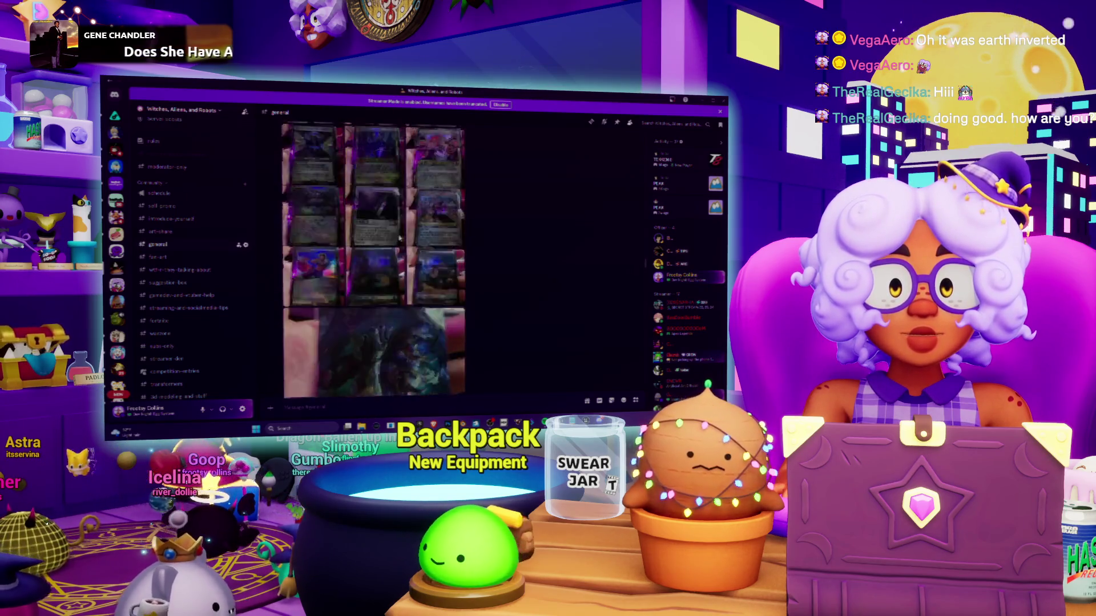
{"action": "scroll", "coordinate": [399, 239], "scroll_direction": "up", "scroll_amount": 10}
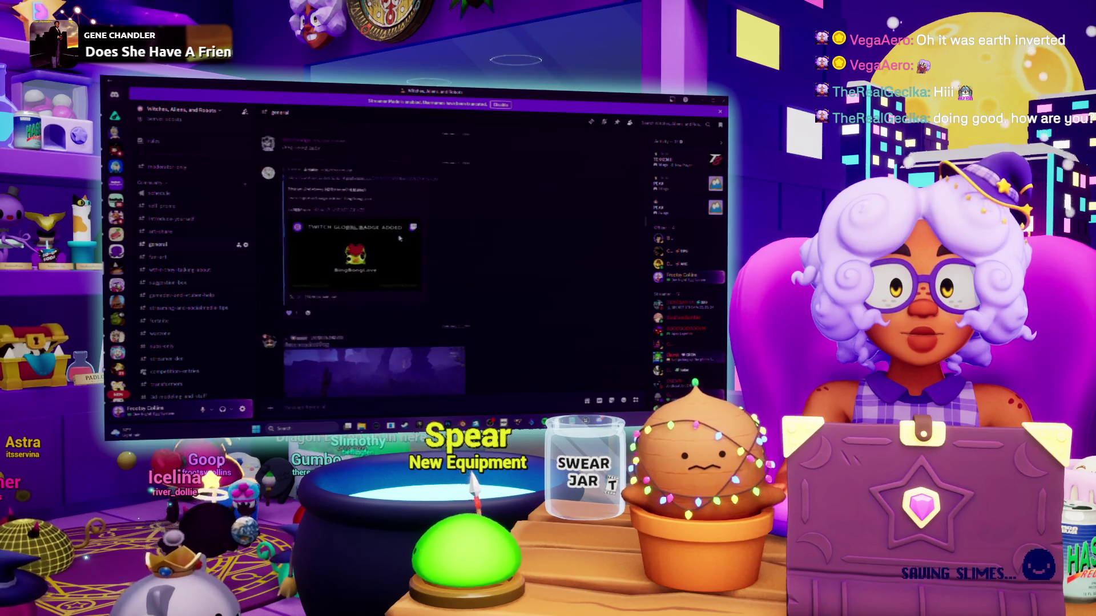
{"action": "scroll", "coordinate": [399, 238], "scroll_direction": "up", "scroll_amount": 2}
{"action": "left_click", "coordinate": [326, 280]}
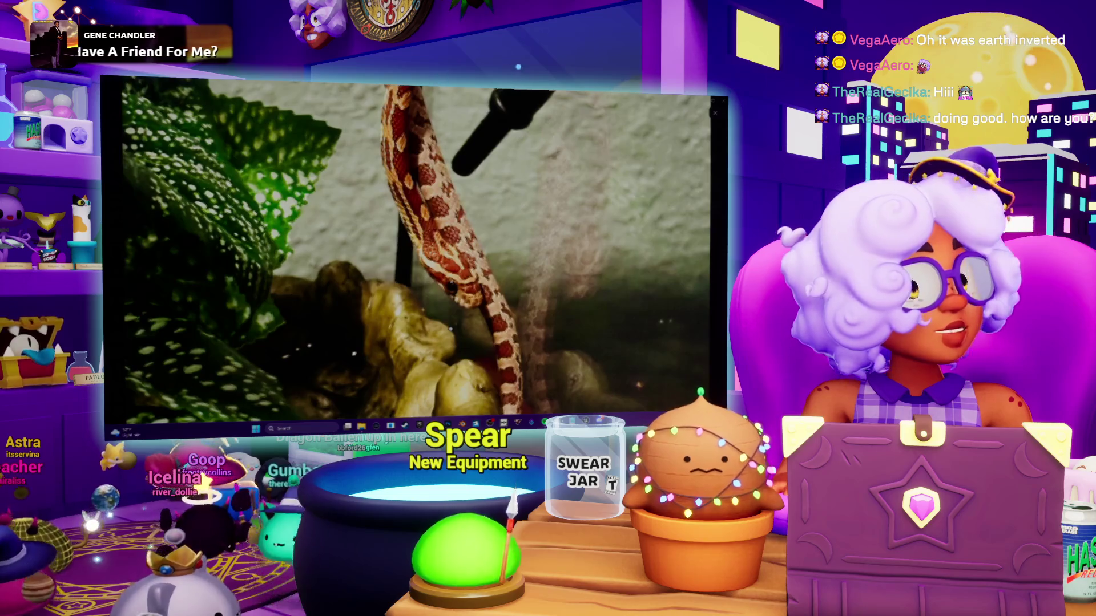
{"action": "scroll", "coordinate": [451, 330], "scroll_direction": "down", "scroll_amount": 2}
{"action": "scroll", "coordinate": [473, 295], "scroll_direction": "up", "scroll_amount": 1}
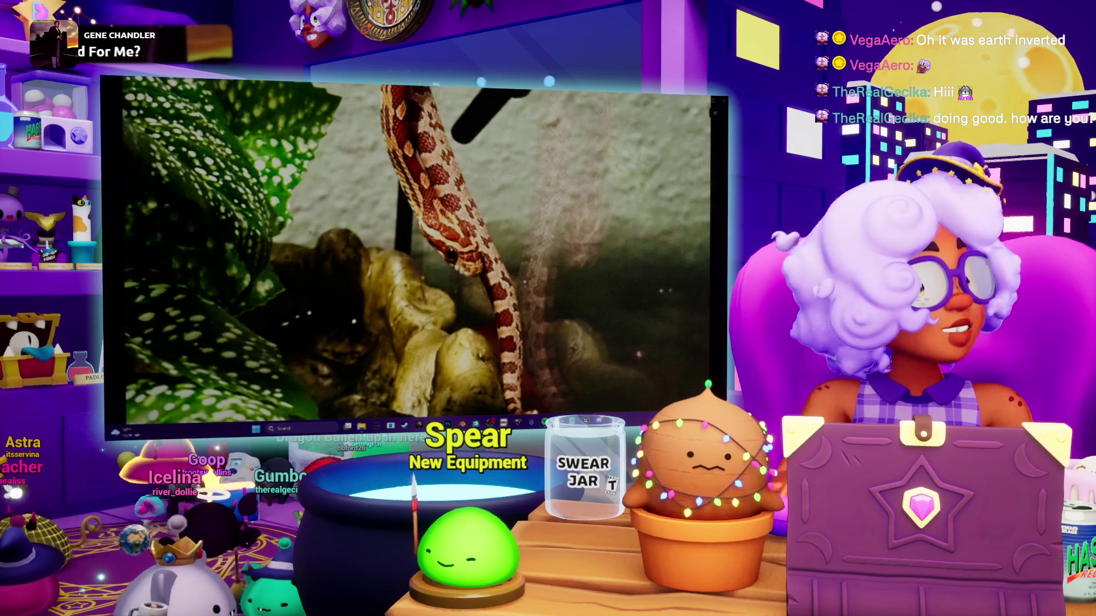
{"action": "left_click", "coordinate": [525, 282]}
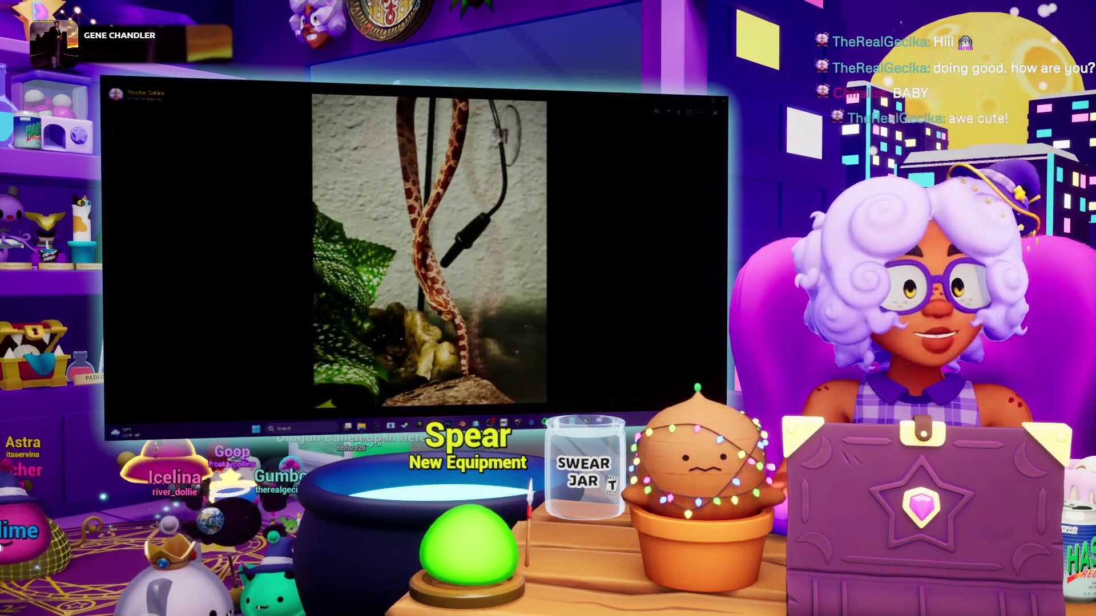
{"action": "left_click", "coordinate": [588, 287]}
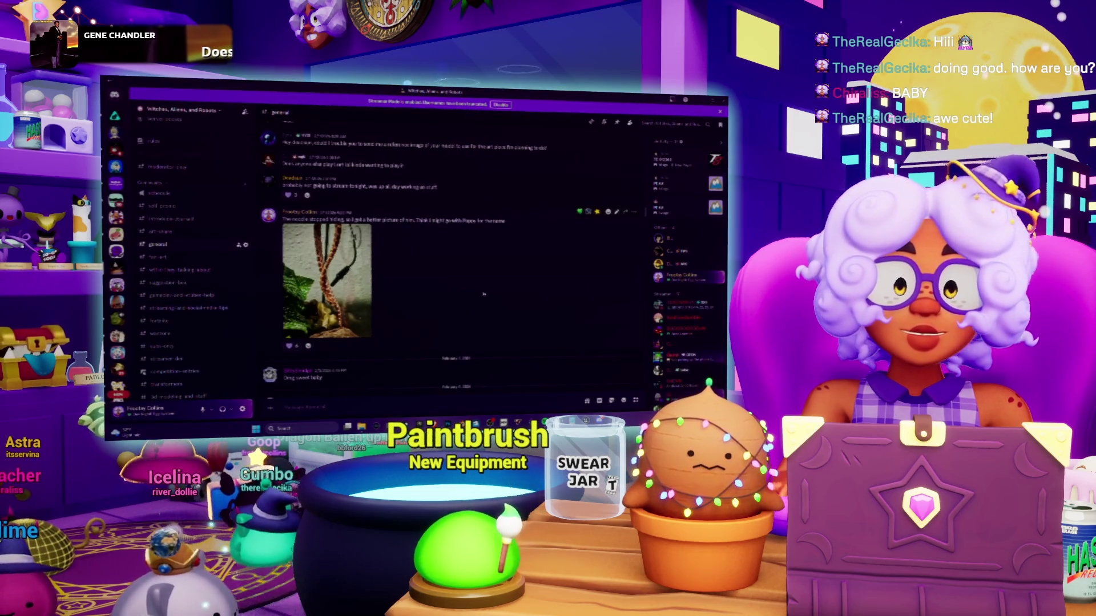
Scroll down to the newest Discord messages and minimize Discord
{"action": "scroll", "coordinate": [484, 294], "scroll_direction": "down", "scroll_amount": 5}
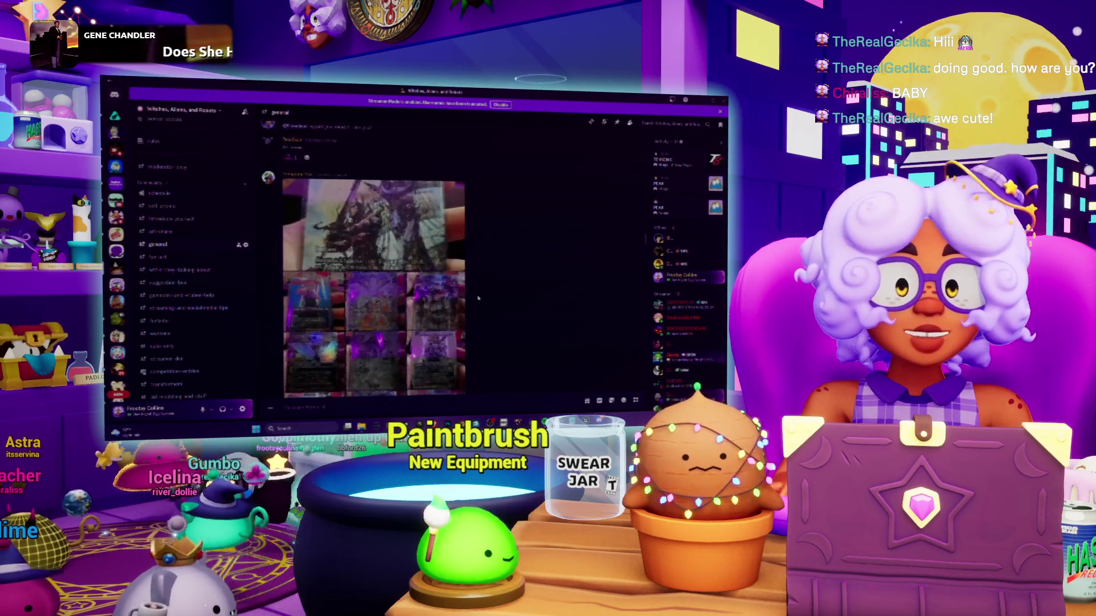
{"action": "scroll", "coordinate": [478, 298], "scroll_direction": "down", "scroll_amount": 10}
{"action": "scroll", "coordinate": [468, 314], "scroll_direction": "down", "scroll_amount": 5}
{"action": "scroll", "coordinate": [468, 320], "scroll_direction": "down", "scroll_amount": 10}
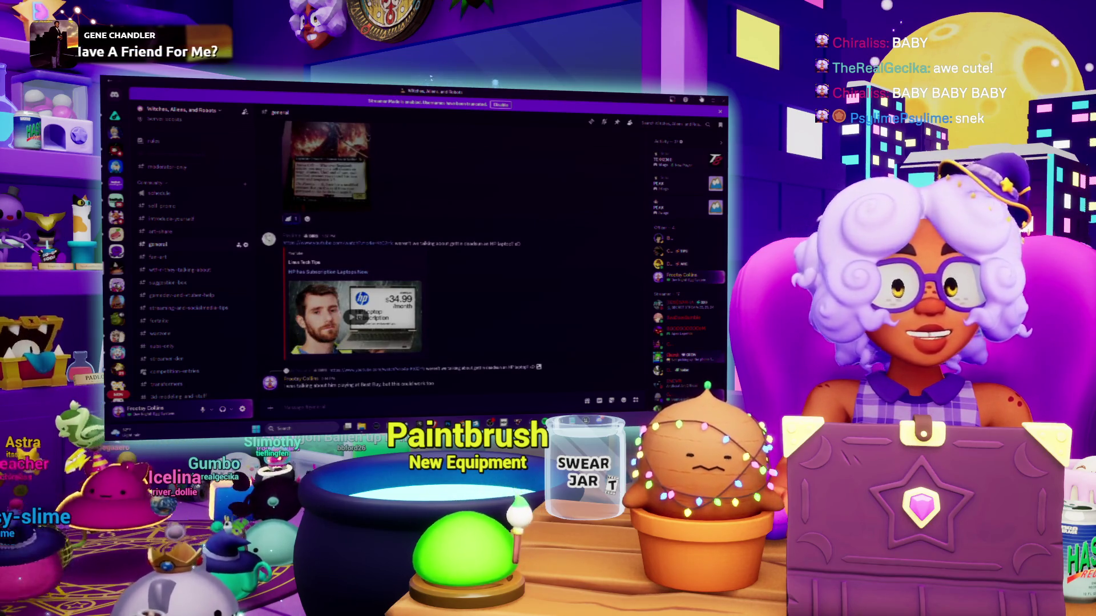
{"action": "left_click", "coordinate": [701, 99]}
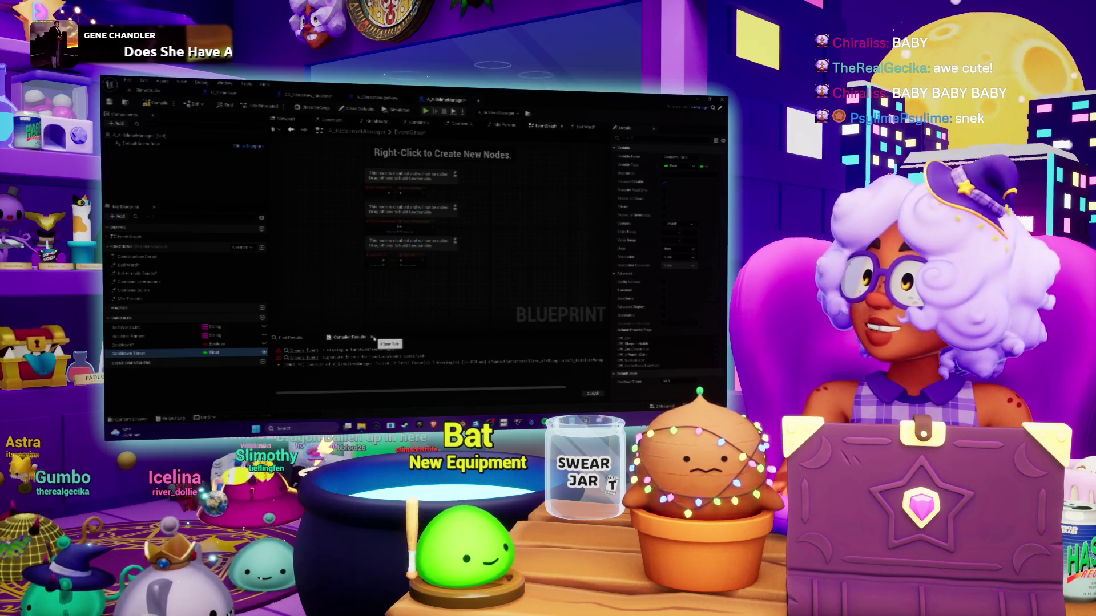
In the manager Blueprint's My Blueprint panel, add a new function under Functions
{"action": "scroll", "coordinate": [475, 275], "scroll_direction": "up", "scroll_amount": 4}
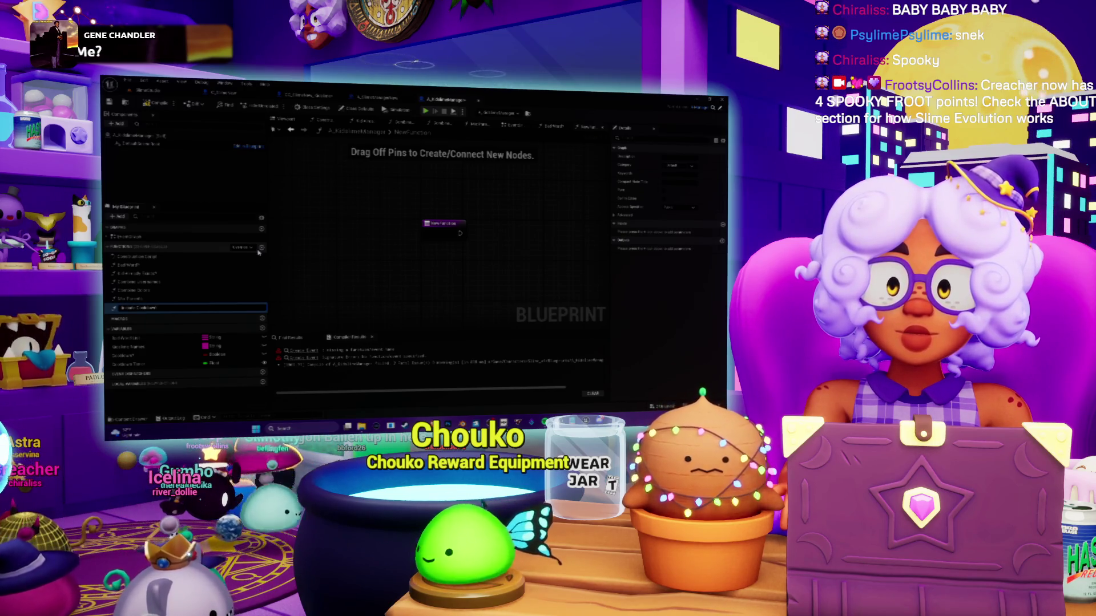
Name the function Initiate Cooldown and show the Mix Parents graph with its timer nodes
{"action": "key", "text": "Return"}
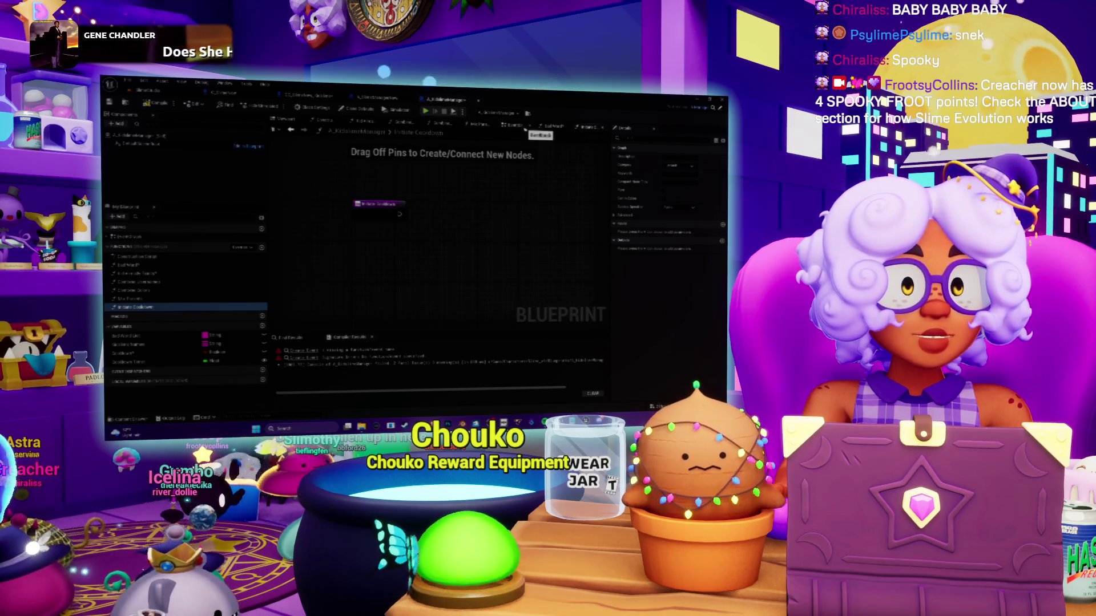
{"action": "left_click", "coordinate": [520, 127]}
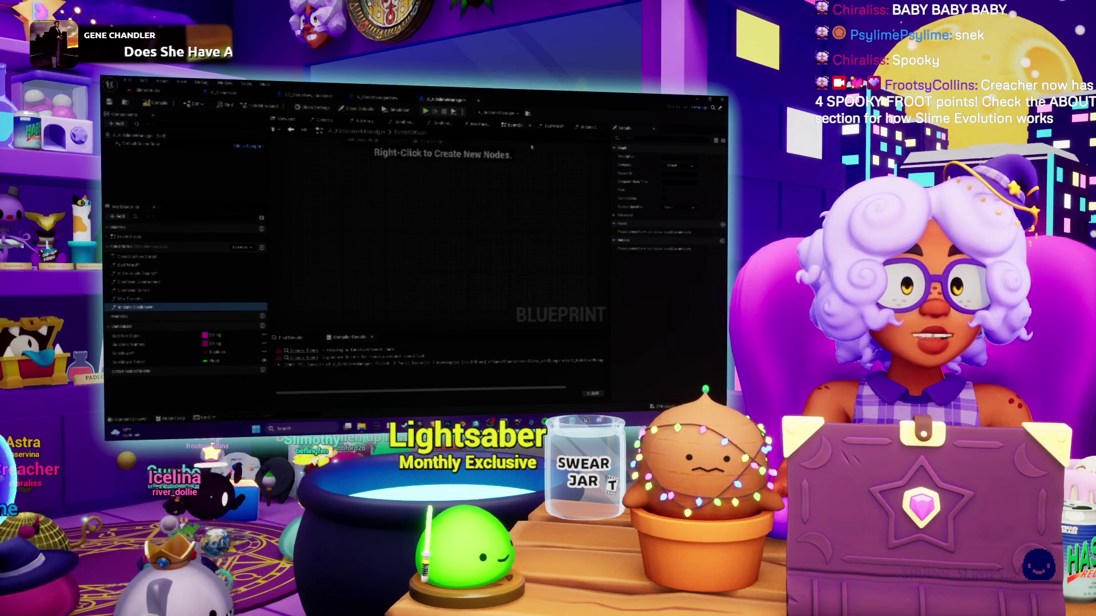
{"action": "left_click", "coordinate": [480, 126]}
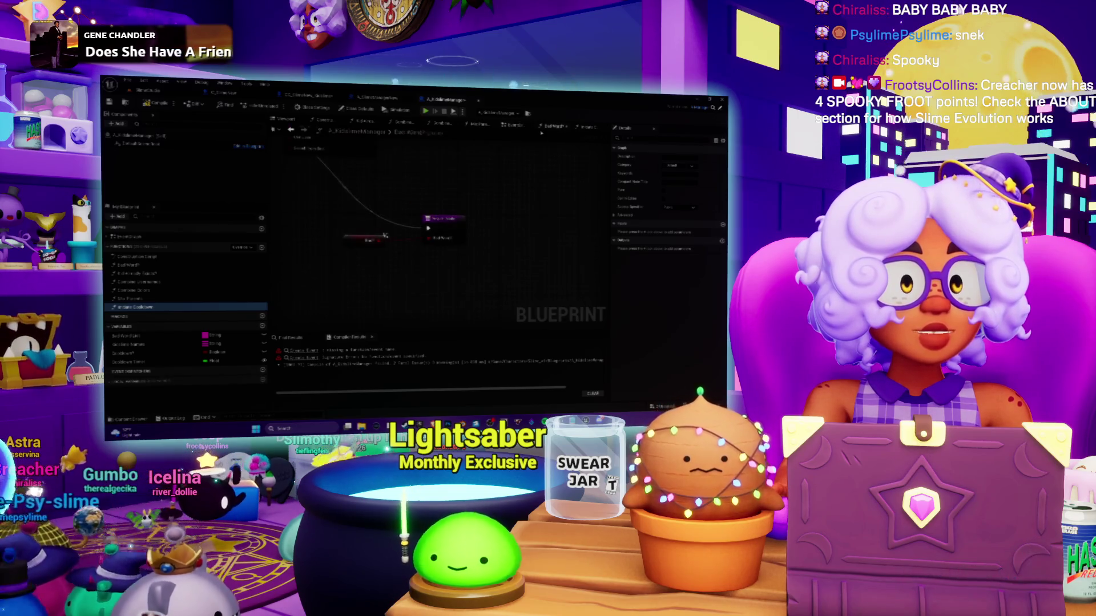
{"action": "mouse_move", "coordinate": [451, 197]}
{"action": "left_mouse_down"}
{"action": "mouse_move", "coordinate": [344, 200]}
{"action": "mouse_move", "coordinate": [438, 278]}
{"action": "left_mouse_up"}
Add a Cooldown variable node to the graph using the action search
{"action": "right_click", "coordinate": [454, 174]}
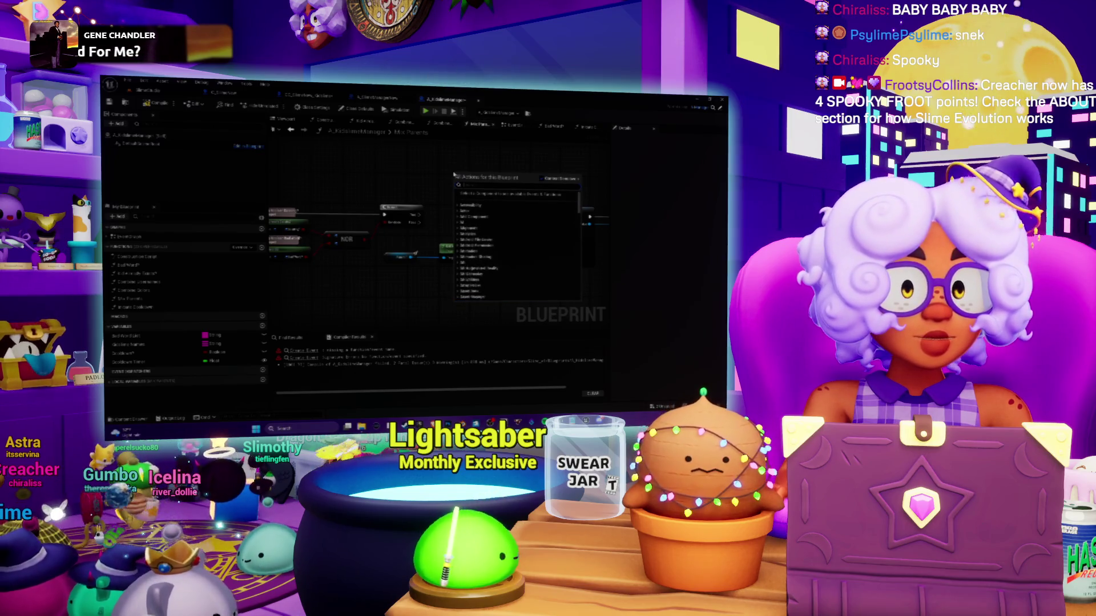
{"action": "type", "text": "cool"}
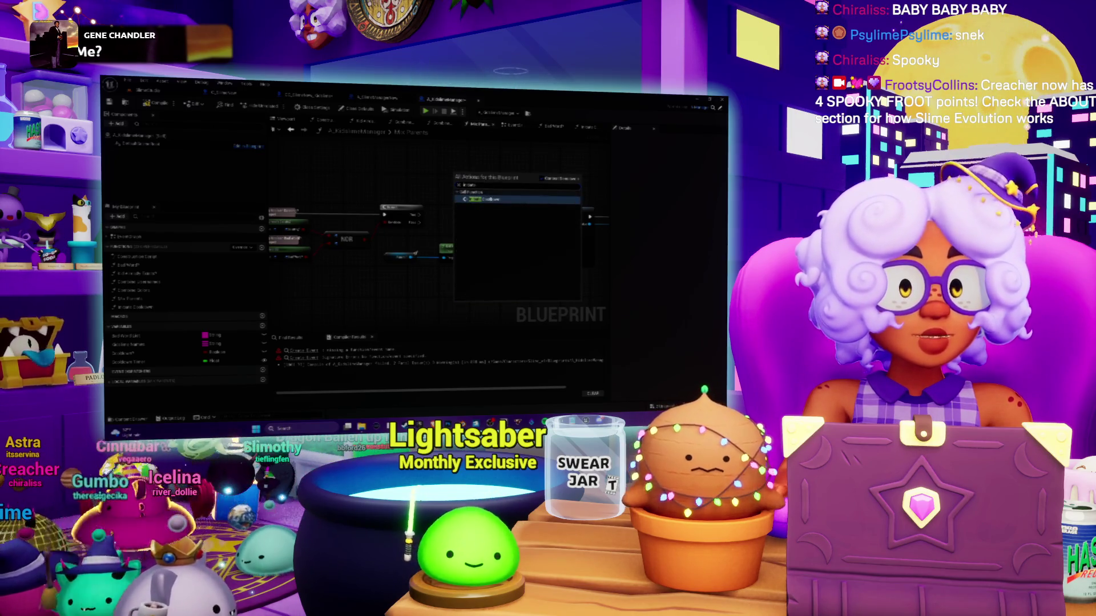
{"action": "key", "text": "Return"}
{"action": "mouse_move", "coordinate": [467, 185]}
{"action": "left_mouse_down"}
{"action": "mouse_move", "coordinate": [436, 216]}
{"action": "mouse_move", "coordinate": [503, 216]}
{"action": "mouse_move", "coordinate": [441, 193]}
{"action": "left_mouse_up"}
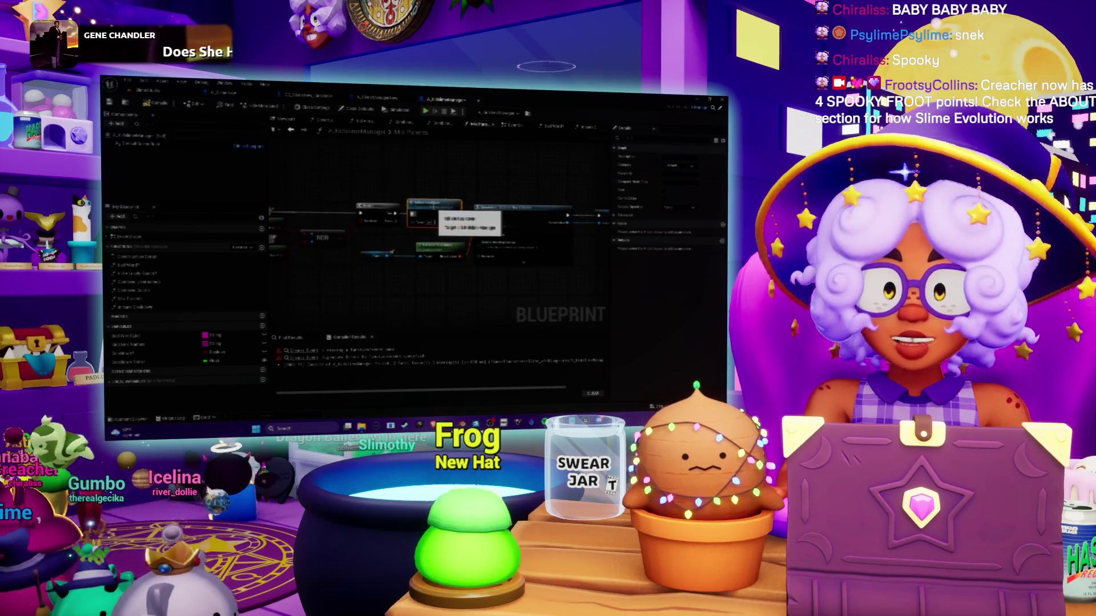
Move the Set Timer by Event, Create Event and Cooldown Timer nodes into Initiate Cooldown, wired from its entry
{"action": "key", "text": "ctrl+a"}
{"action": "key", "text": "Delete"}
{"action": "key", "text": "ctrl+z"}
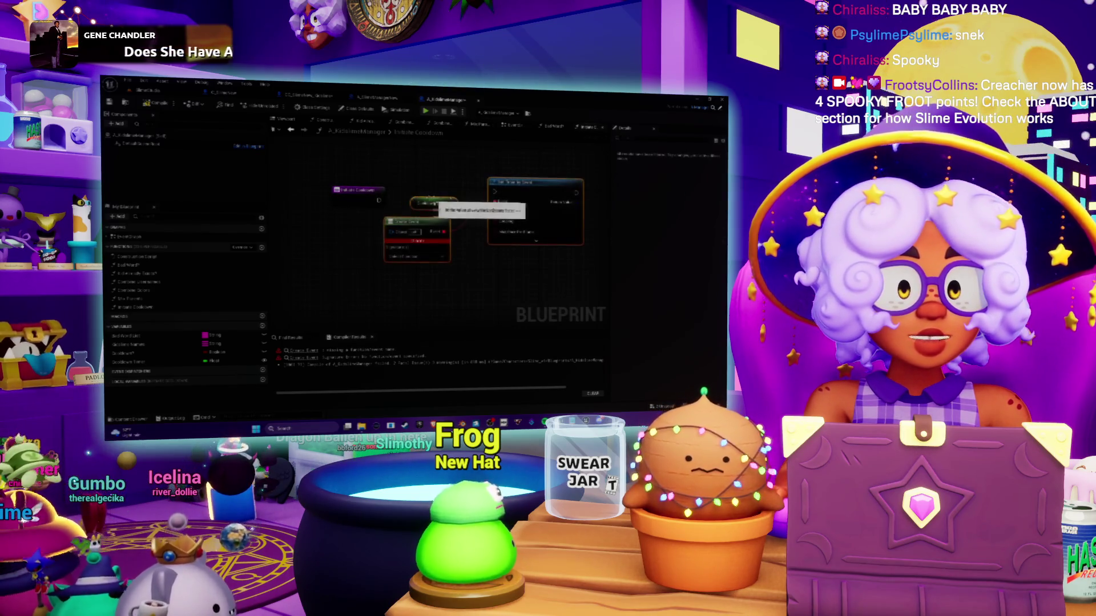
{"action": "left_click_drag", "start_coordinate": [379, 200], "coordinate": [494, 192]}
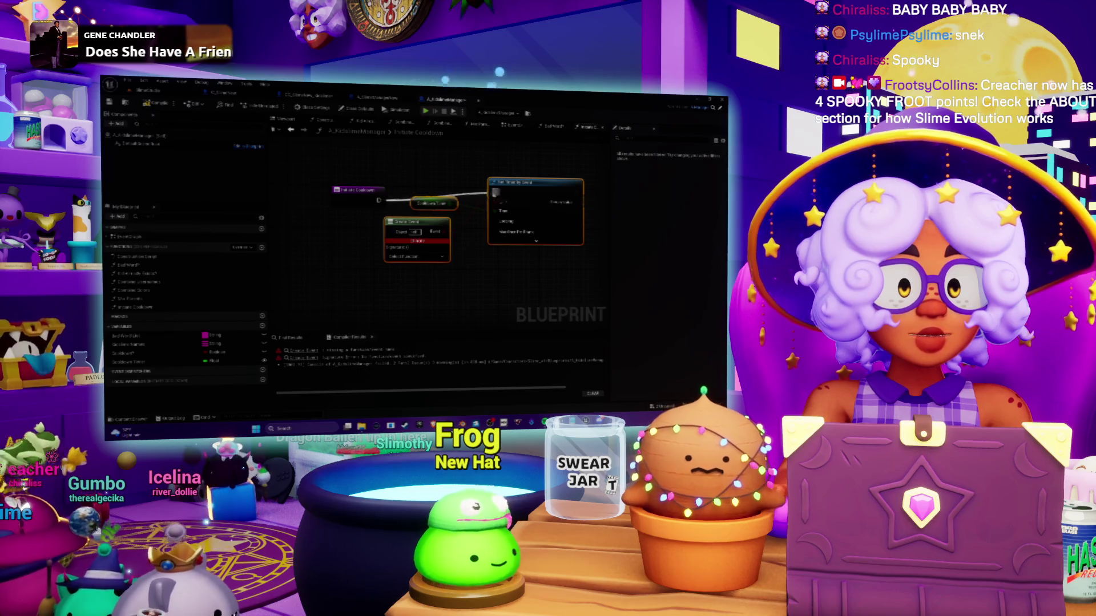
{"action": "mouse_move", "coordinate": [435, 227]}
{"action": "left_mouse_down"}
{"action": "mouse_move", "coordinate": [455, 237]}
{"action": "mouse_move", "coordinate": [449, 227]}
{"action": "left_mouse_up"}
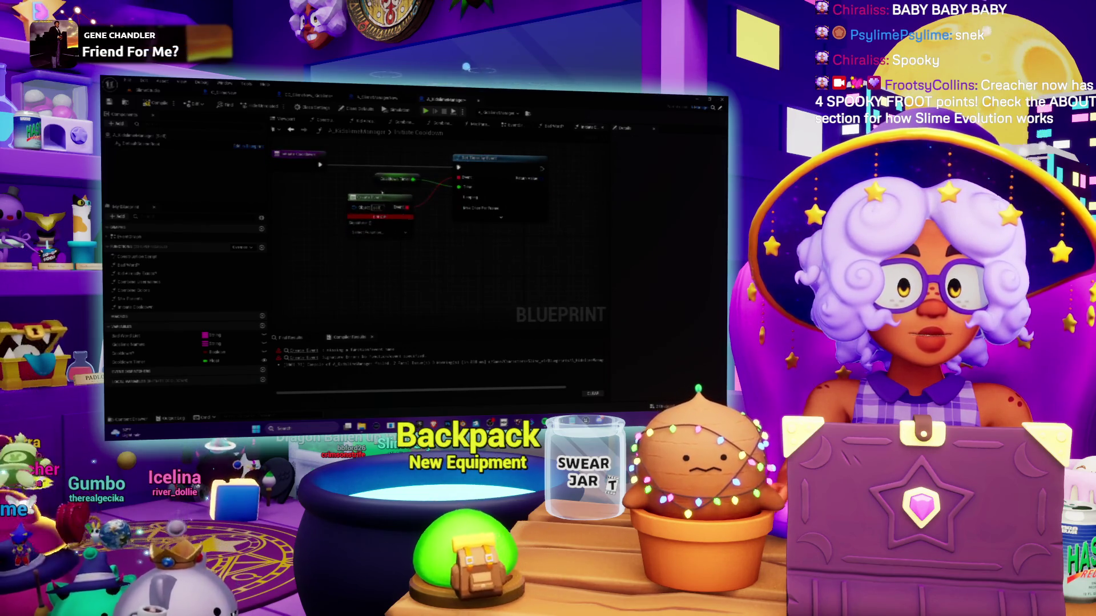
{"action": "mouse_move", "coordinate": [380, 172]}
{"action": "left_mouse_down"}
{"action": "mouse_move", "coordinate": [397, 272]}
{"action": "mouse_move", "coordinate": [377, 248]}
{"action": "left_mouse_up"}
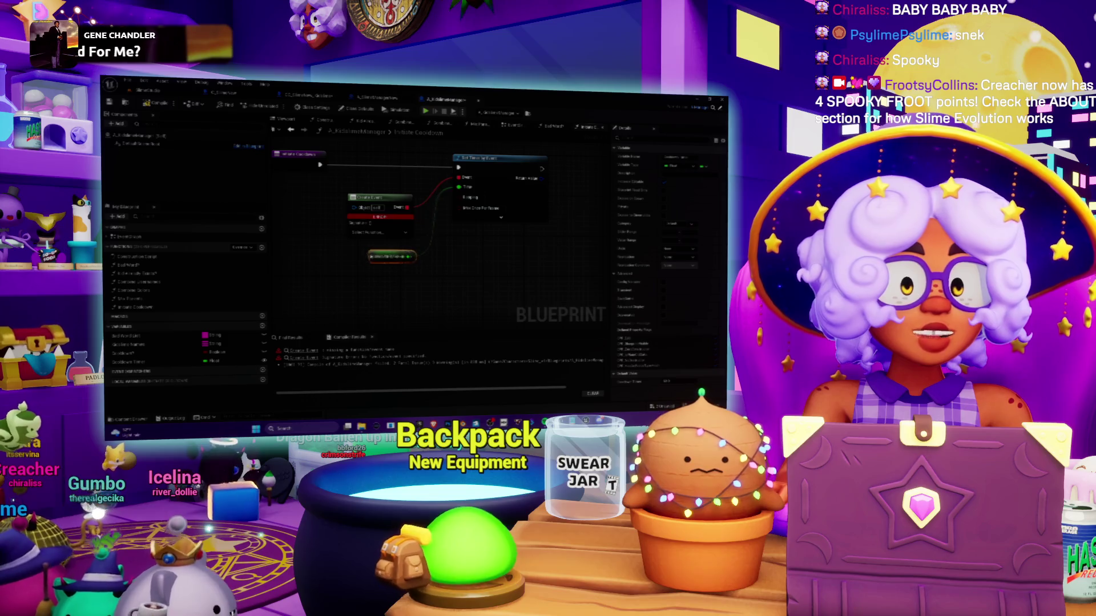
{"action": "scroll", "coordinate": [488, 256], "scroll_direction": "down", "scroll_amount": 1}
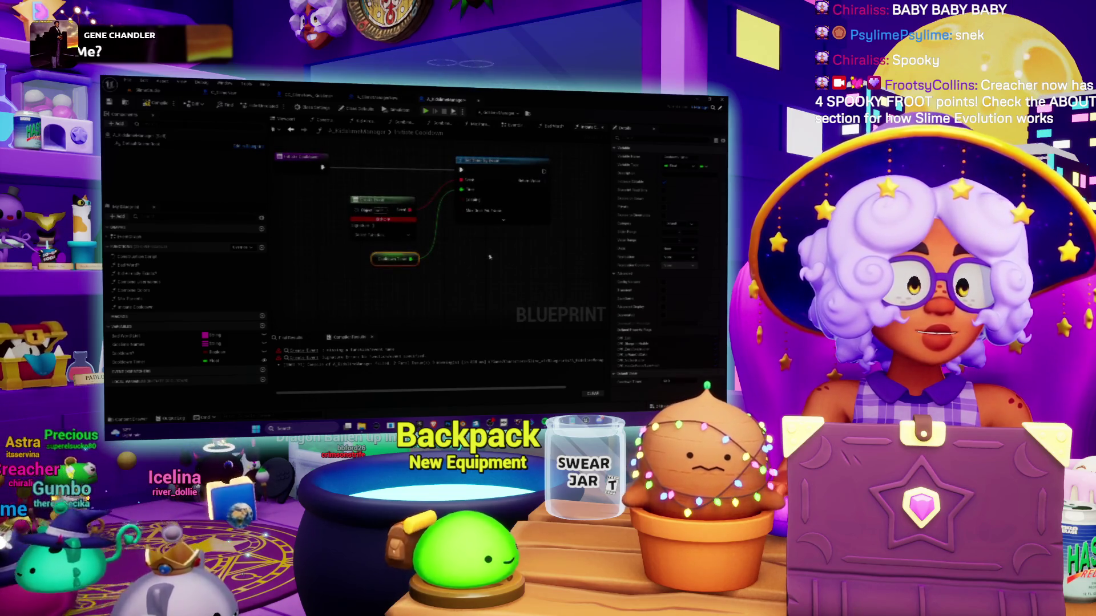
{"action": "left_click_drag", "start_coordinate": [490, 258], "coordinate": [498, 237]}
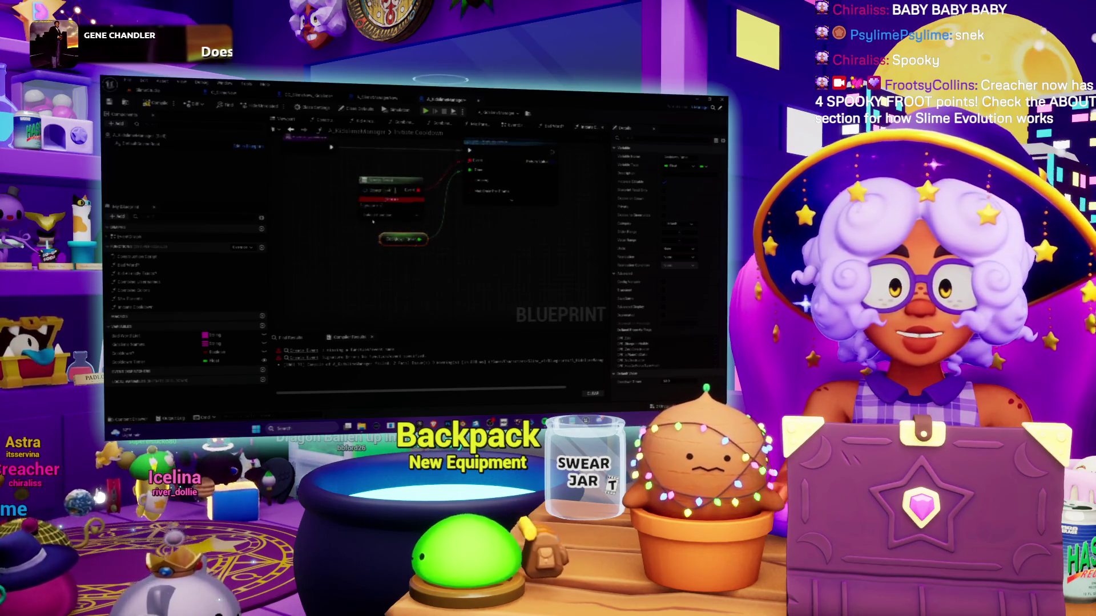
Deselect the Cooldown Timer node and add another new function to the Blueprint
{"action": "right_click", "coordinate": [373, 221]}
{"action": "left_click", "coordinate": [301, 247]}
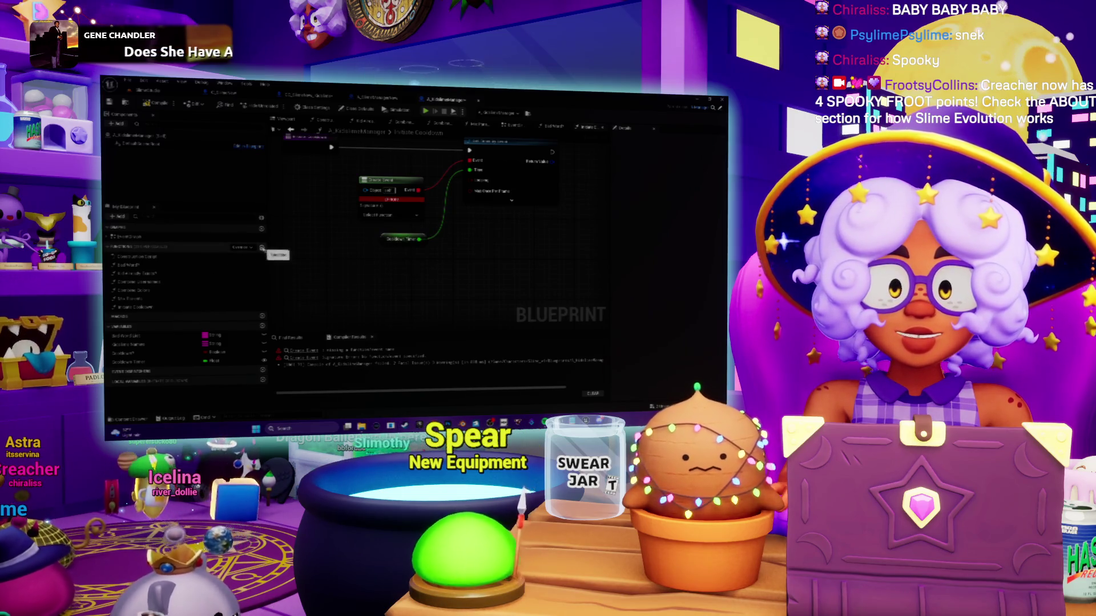
{"action": "left_click", "coordinate": [173, 295]}
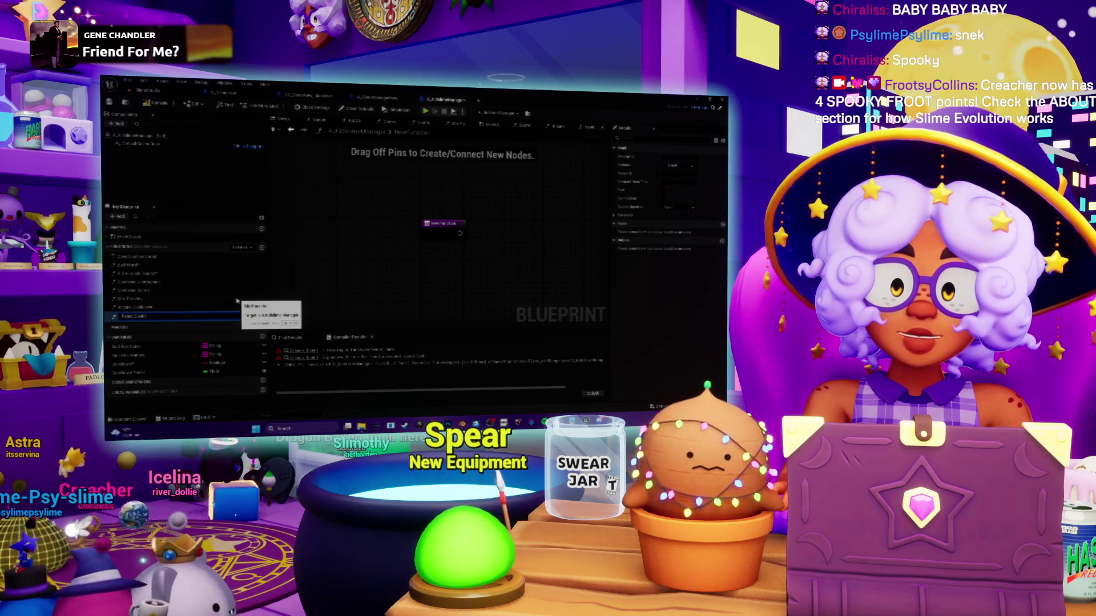
Name the second function Reset Cooldown and give it a Set Cooldown node
{"action": "key", "text": "Return"}
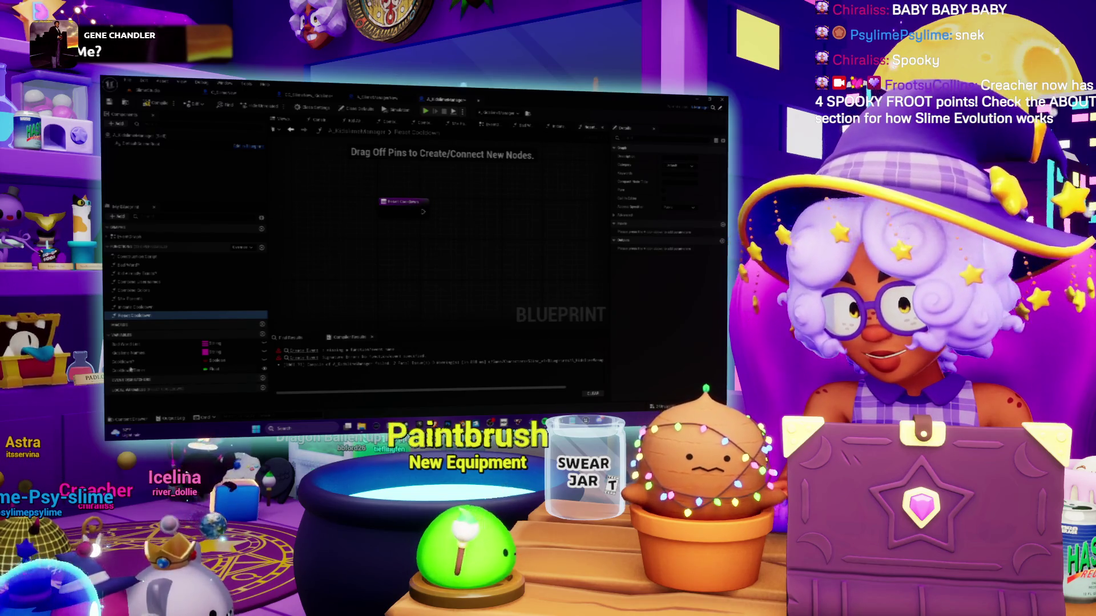
{"action": "mouse_move", "coordinate": [130, 363]}
{"action": "left_mouse_down"}
{"action": "mouse_move", "coordinate": [474, 233]}
{"action": "mouse_move", "coordinate": [492, 236]}
{"action": "mouse_move", "coordinate": [473, 210]}
{"action": "left_mouse_up"}
{"action": "left_click", "coordinate": [489, 249]}
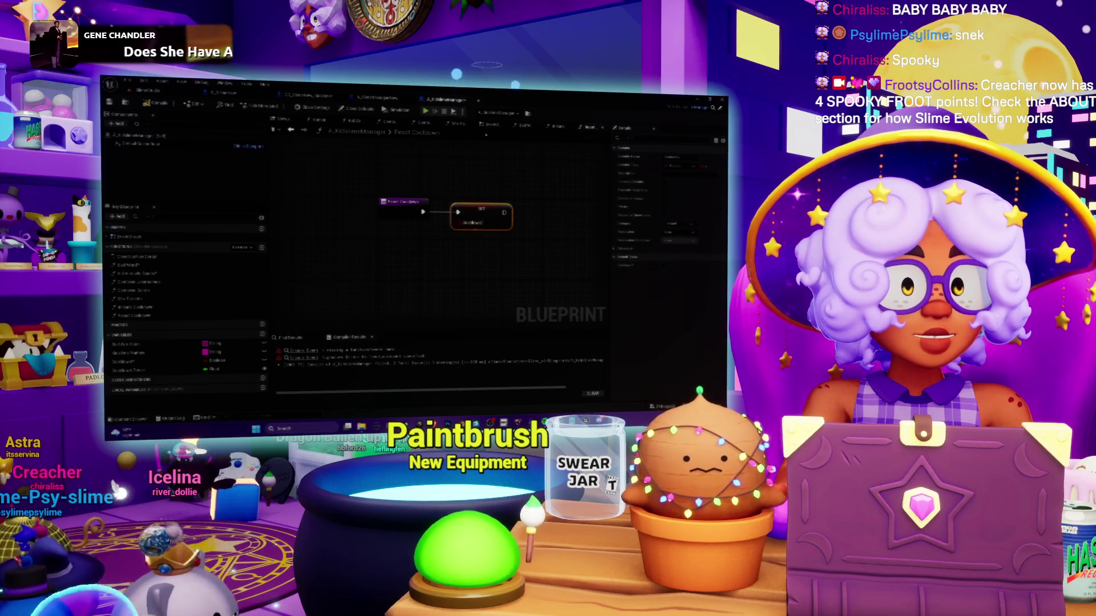
{"action": "double_click", "coordinate": [128, 237]}
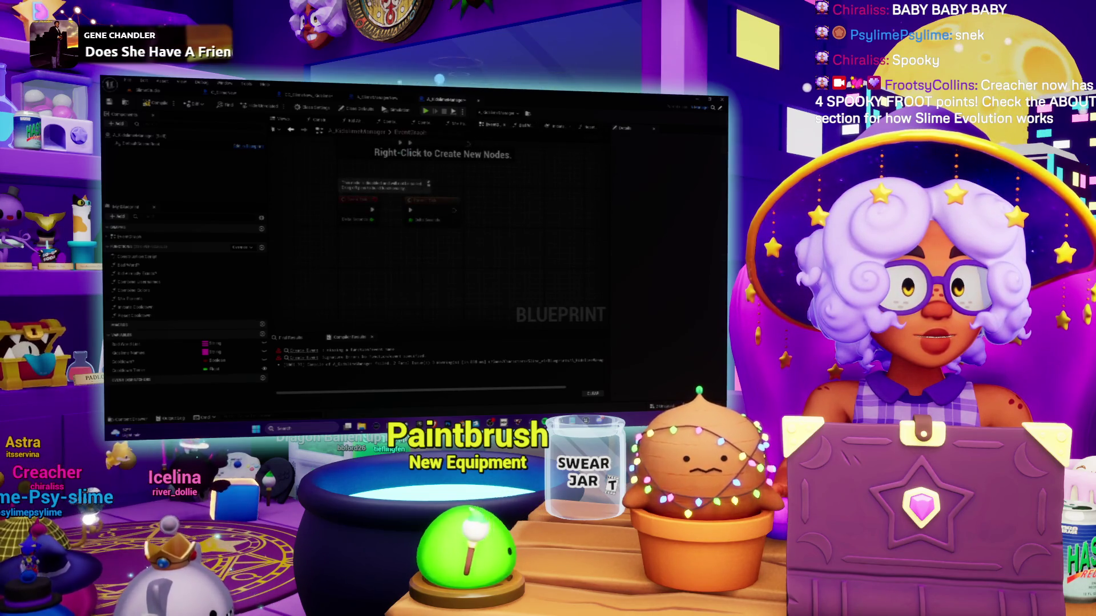
Bind the timer event to Reset Cooldown, wire a Set Cooldown node before Set Timer, and compile
{"action": "left_click", "coordinate": [391, 216]}
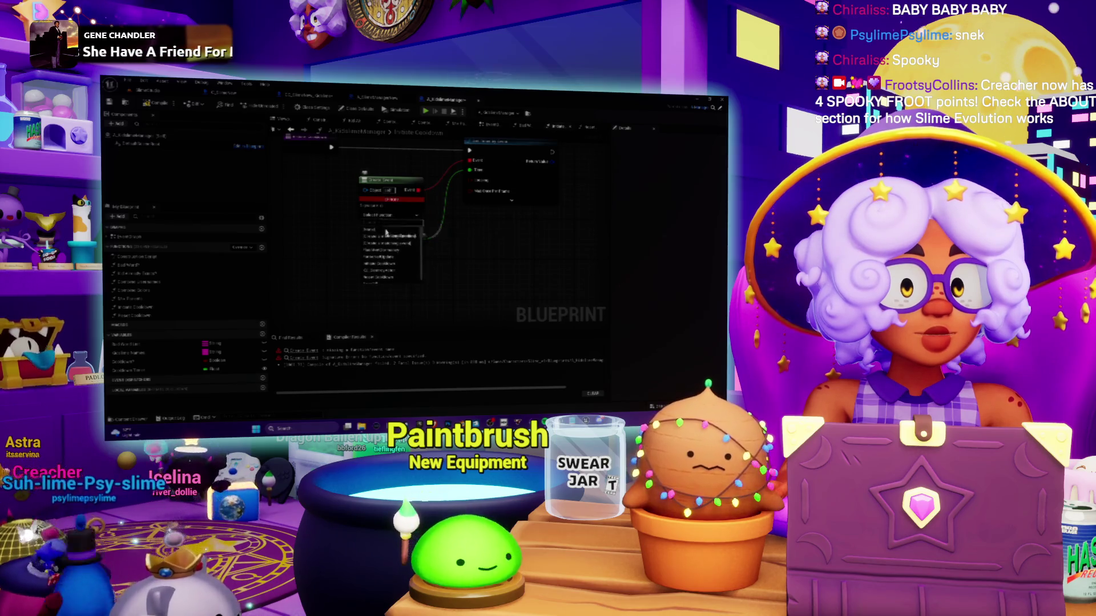
{"action": "type", "text": "res"}
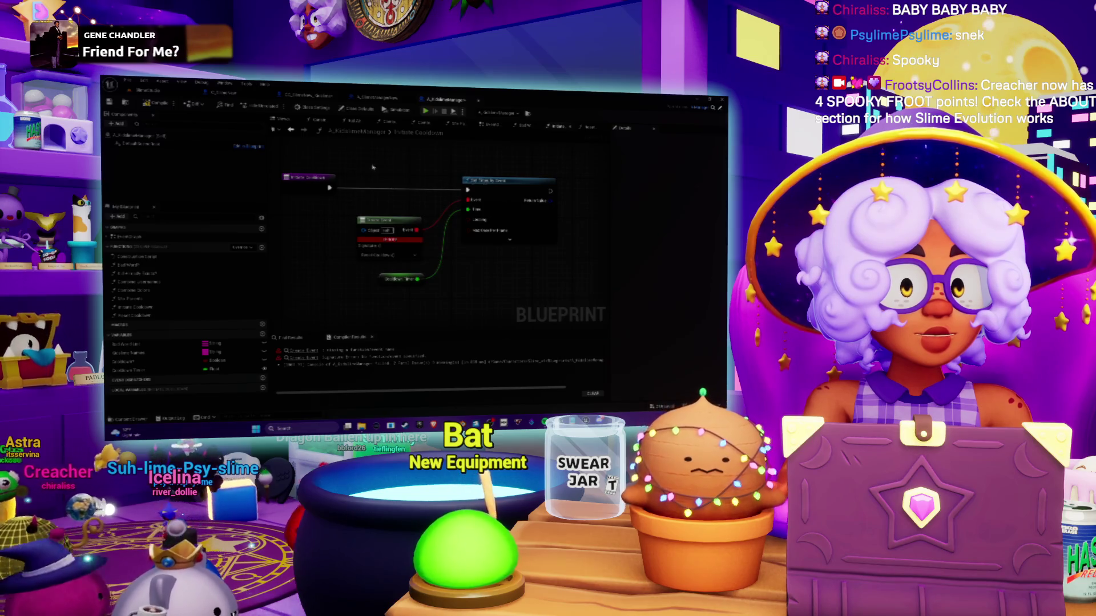
{"action": "key", "text": "ctrl+v"}
{"action": "mouse_move", "coordinate": [329, 188]}
{"action": "left_mouse_down"}
{"action": "mouse_move", "coordinate": [375, 173]}
{"action": "mouse_move", "coordinate": [409, 203]}
{"action": "mouse_move", "coordinate": [470, 192]}
{"action": "left_mouse_up"}
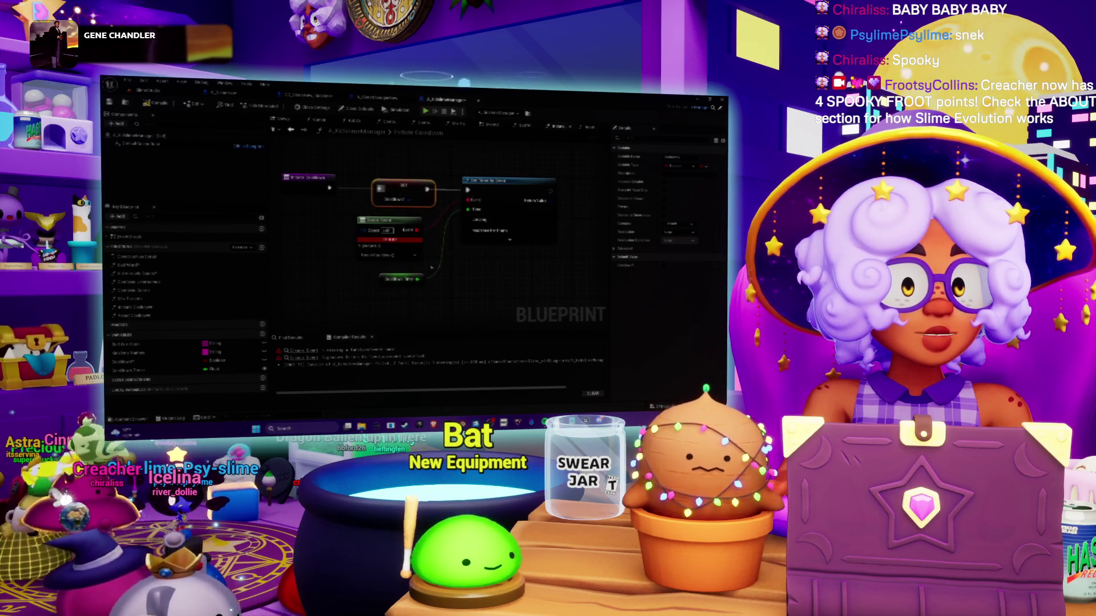
{"action": "left_click", "coordinate": [160, 104]}
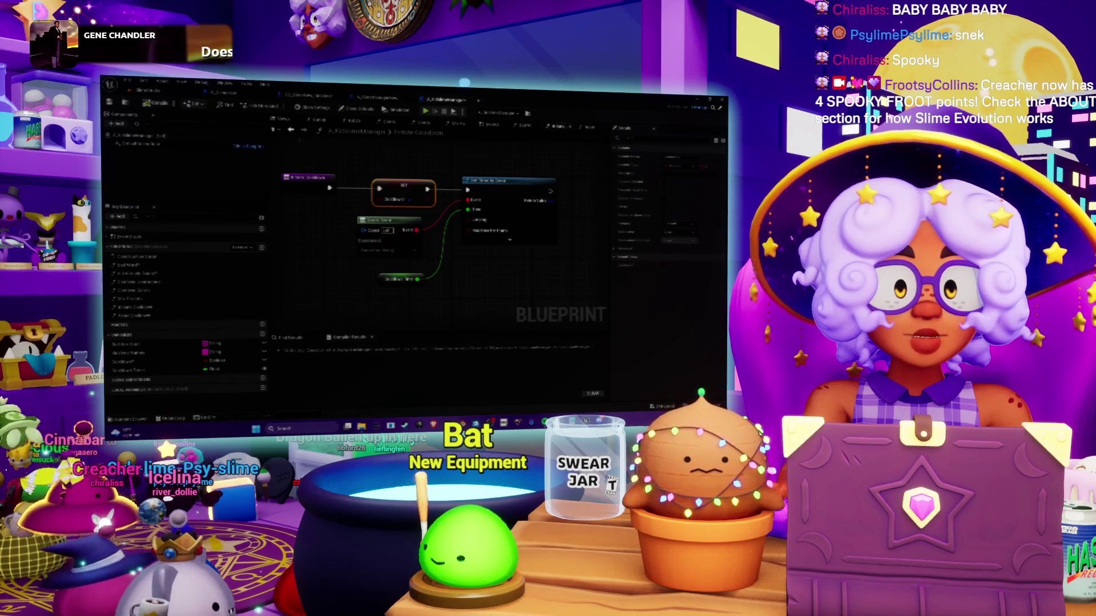
{"action": "left_click", "coordinate": [491, 124]}
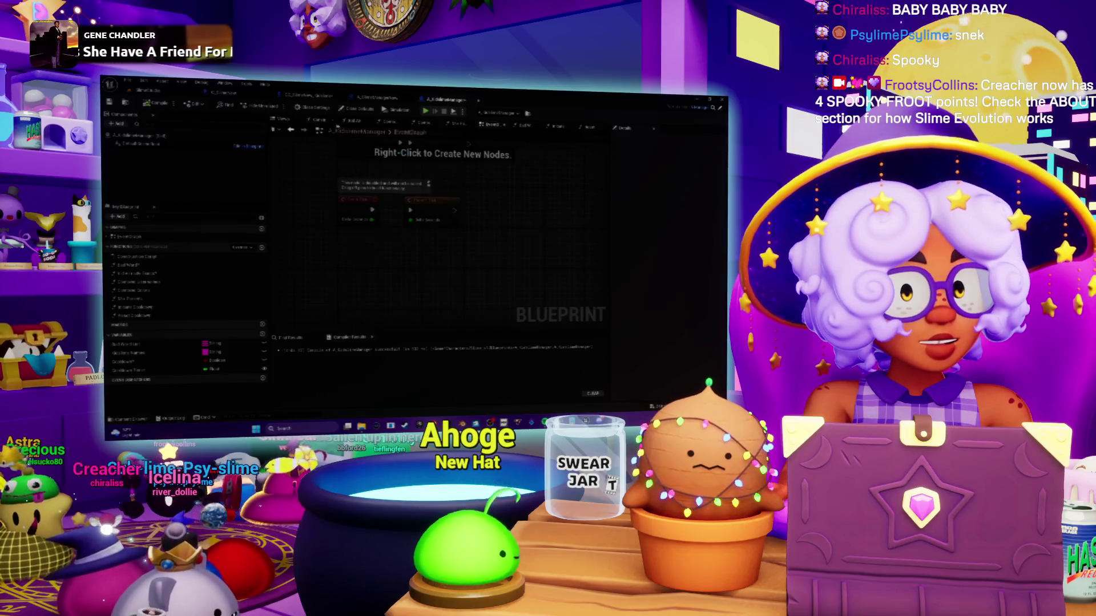
{"action": "left_click", "coordinate": [457, 125]}
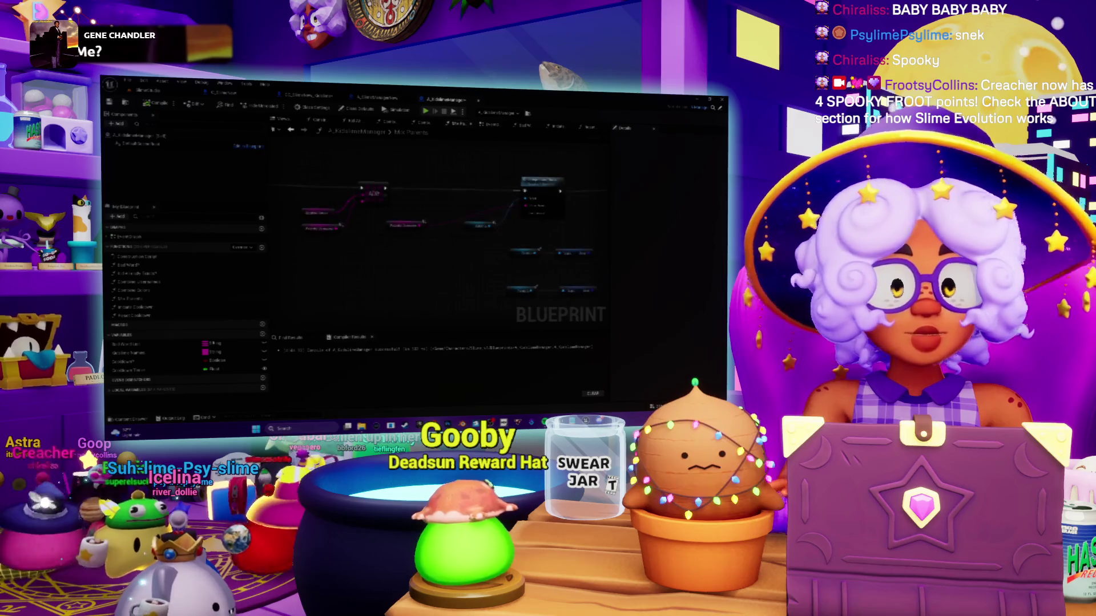
Save all modified assets through Save All and Save Selected
{"action": "left_click", "coordinate": [129, 369]}
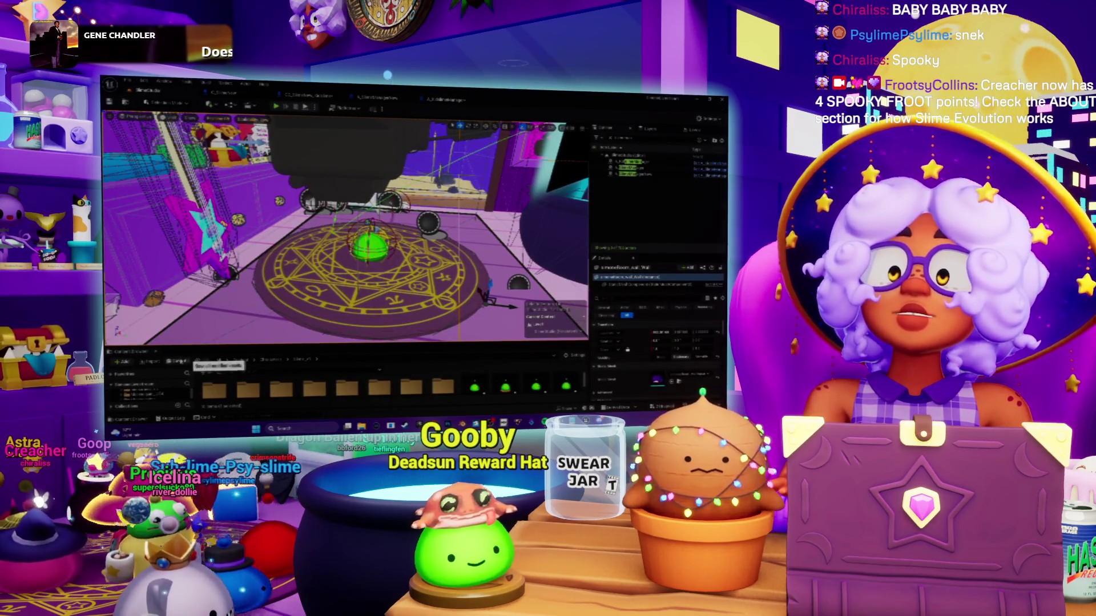
{"action": "left_click", "coordinate": [178, 362]}
{"action": "left_click", "coordinate": [483, 330]}
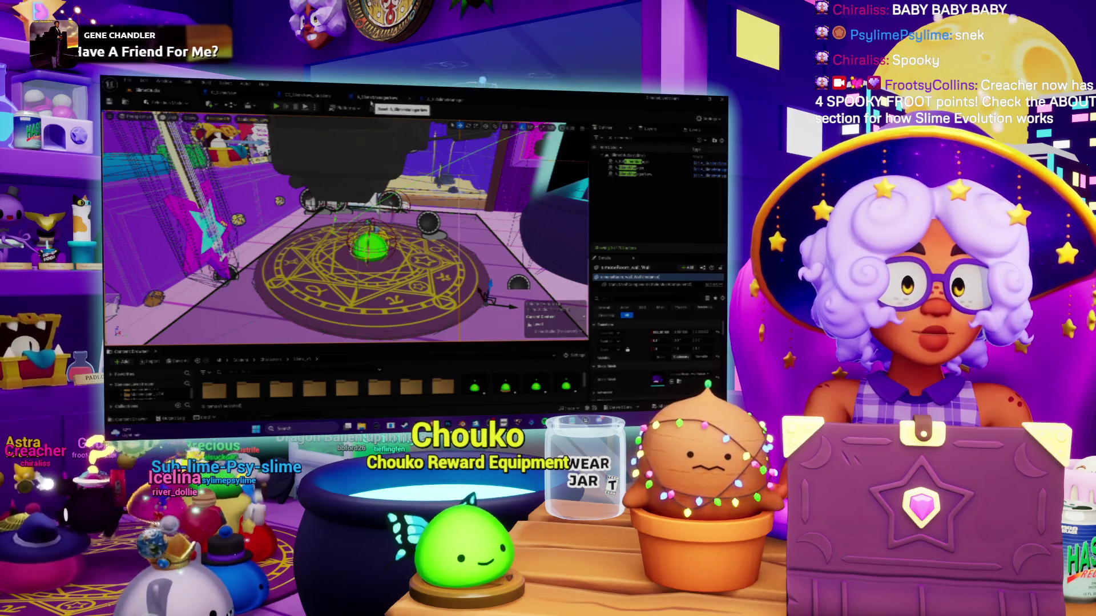
Check the slime Blueprint, then play the level until it halts at the breakpoint
{"action": "left_click", "coordinate": [311, 95]}
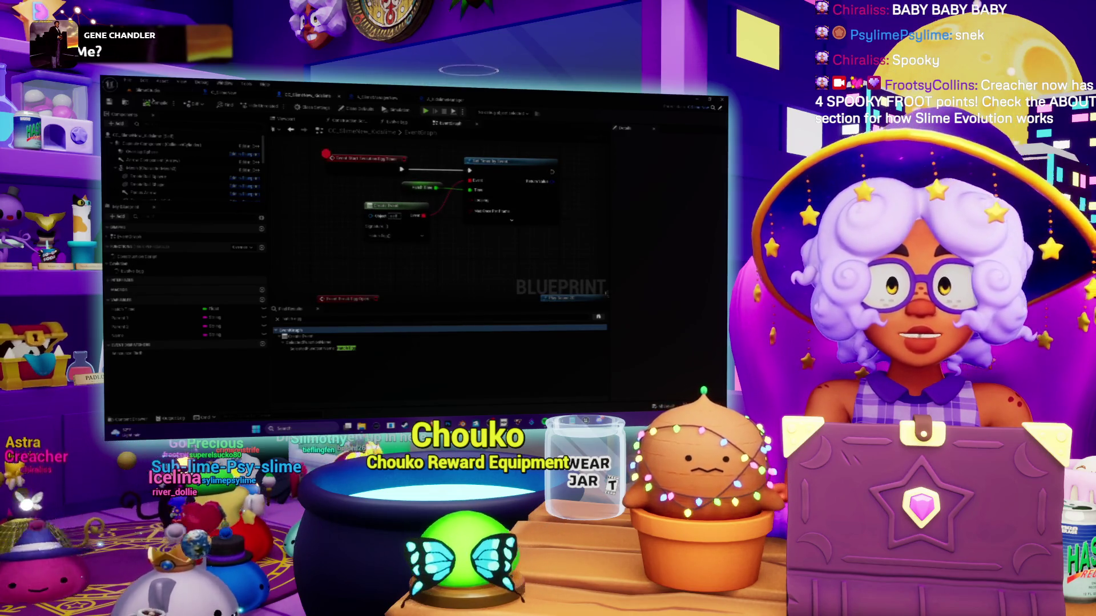
{"action": "left_click", "coordinate": [152, 93]}
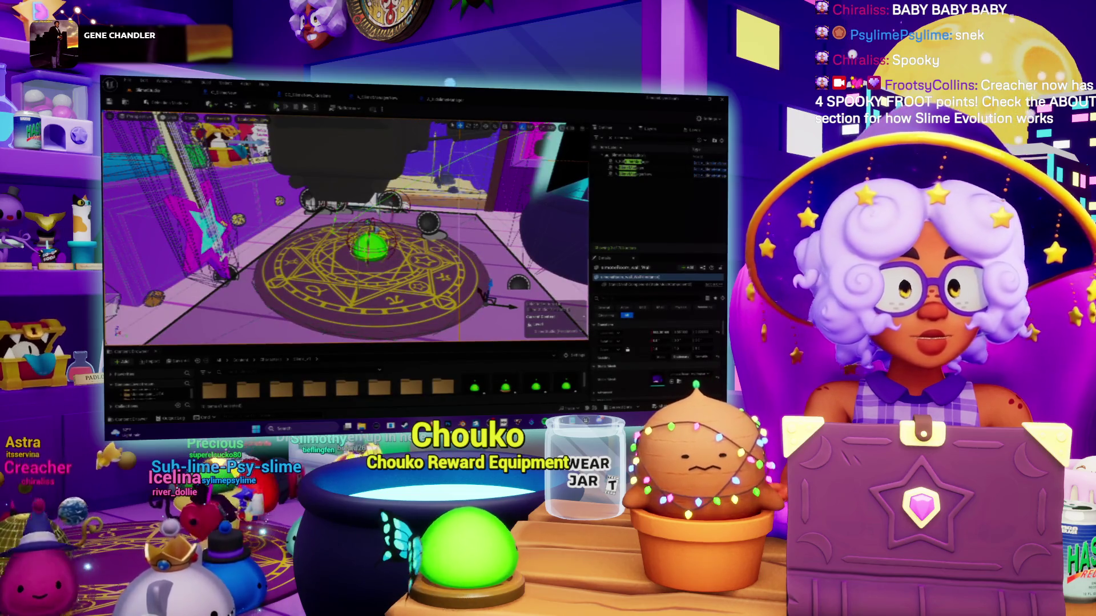
{"action": "key", "text": "alt+p"}
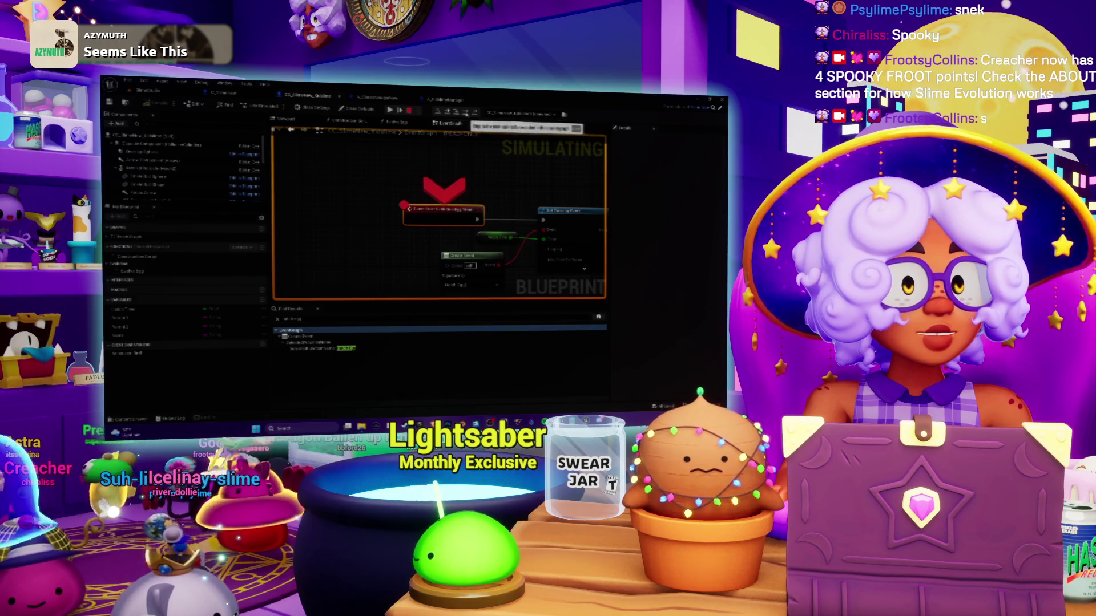
Step over to the Set Timer node, resume, then stop and replay the level
{"action": "left_click", "coordinate": [467, 113]}
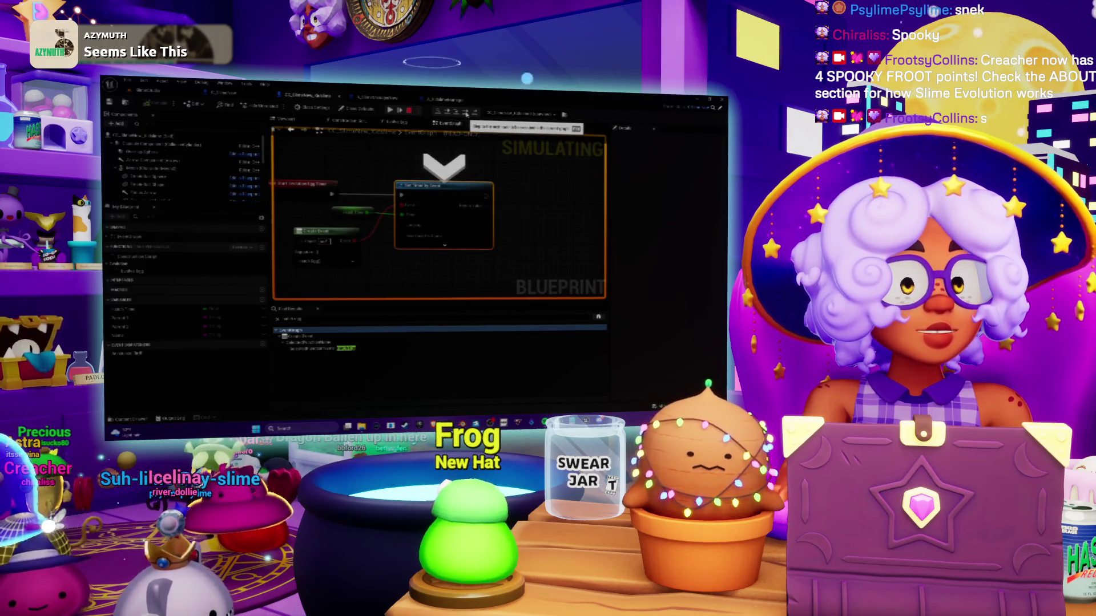
{"action": "left_click", "coordinate": [467, 113]}
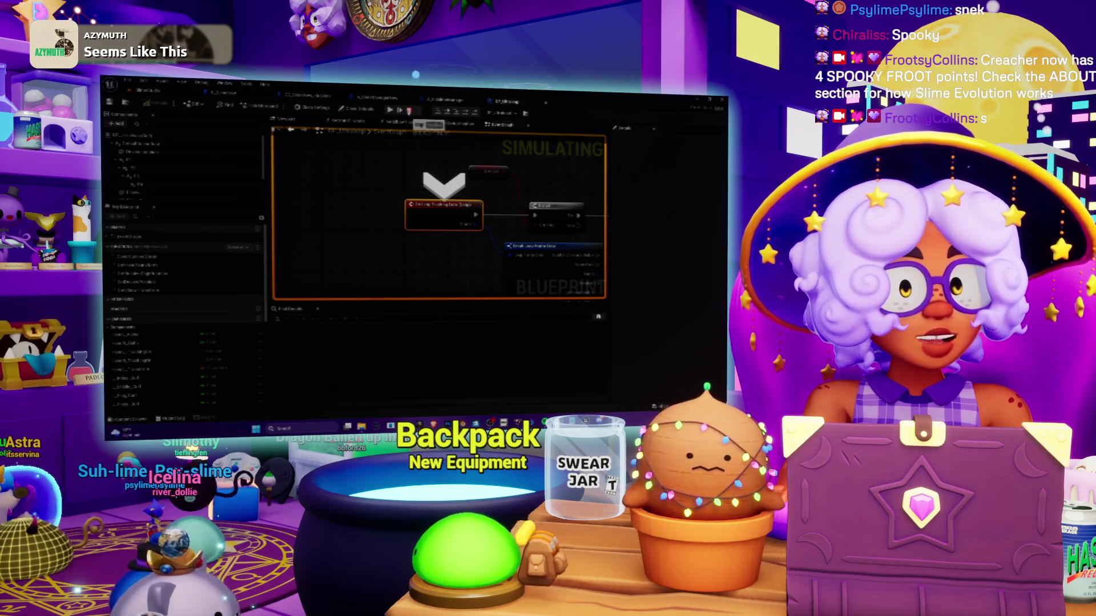
{"action": "key", "text": "Escape"}
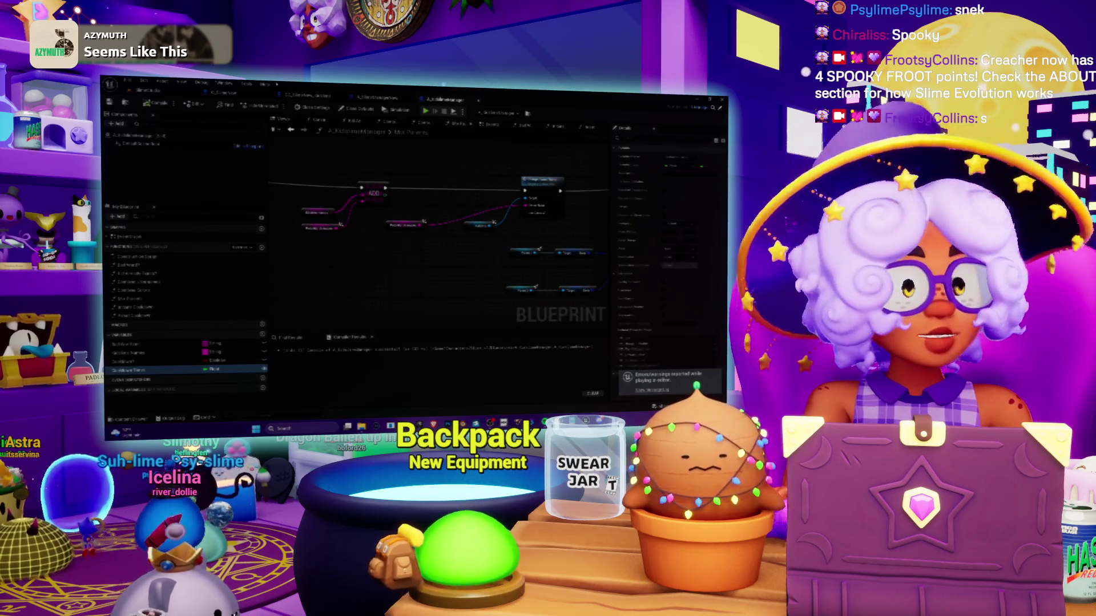
{"action": "key", "text": "ctrl+Tab"}
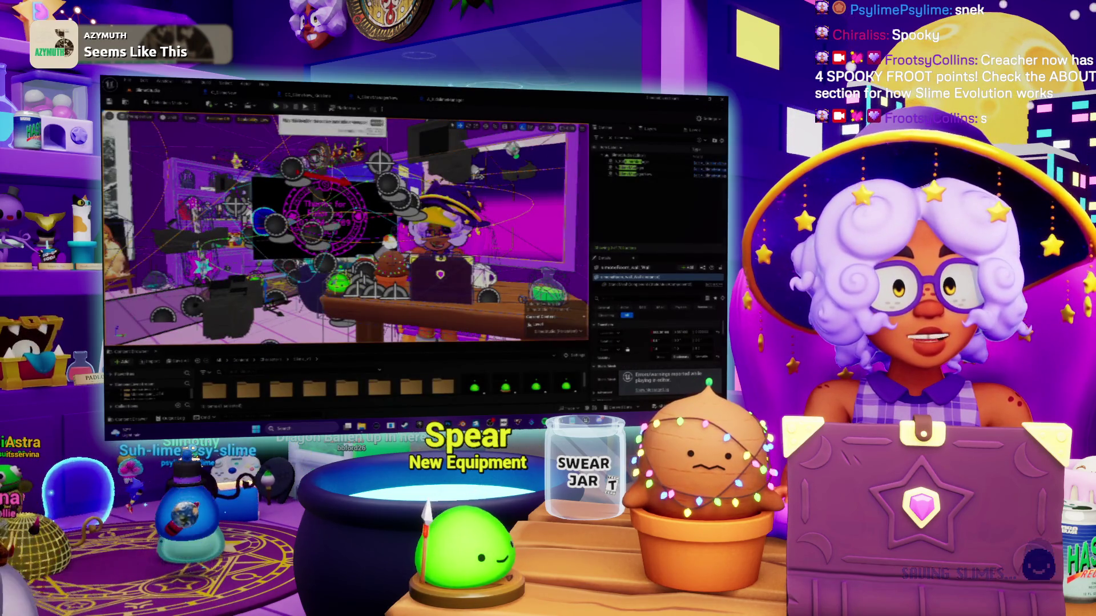
{"action": "key", "text": "alt+p"}
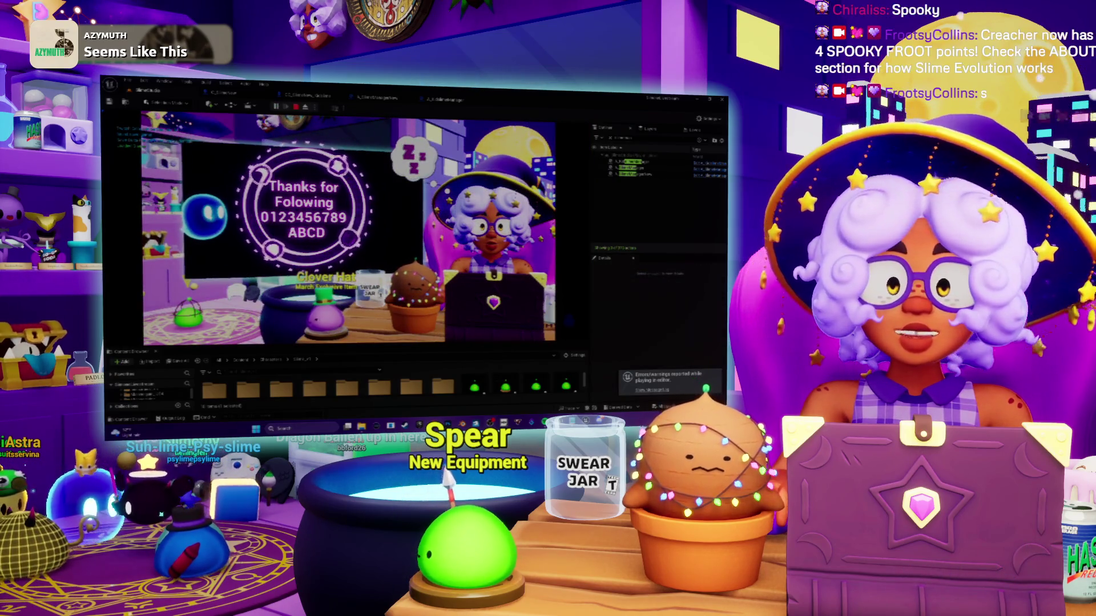
Step through the Blueprint nodes until execution enters the ForEachLoop macro graph
{"action": "key", "text": "ctrl+Tab"}
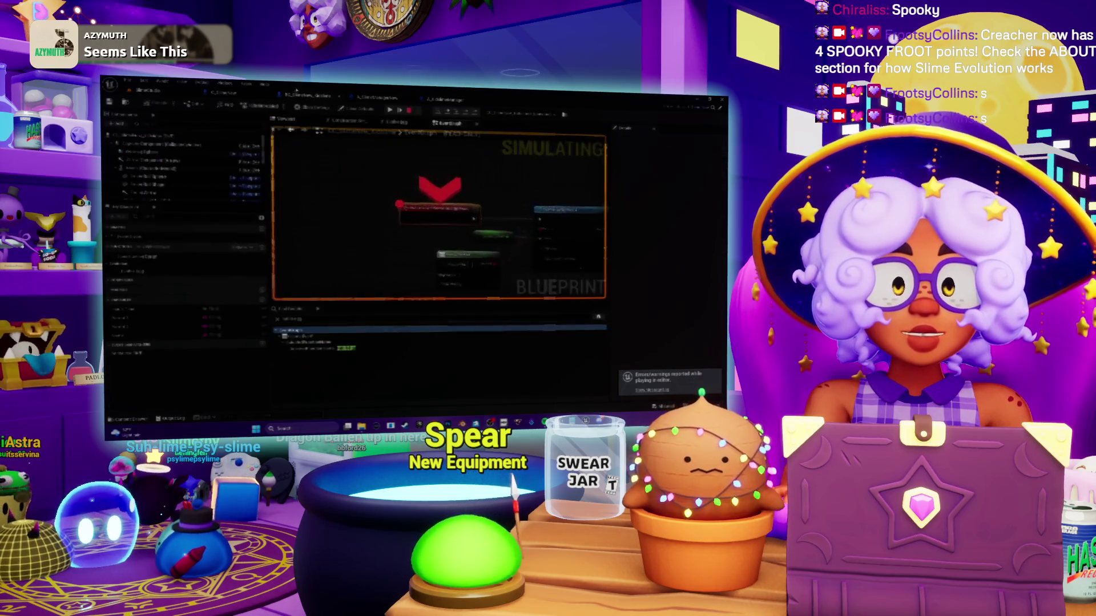
{"action": "left_click", "coordinate": [401, 110]}
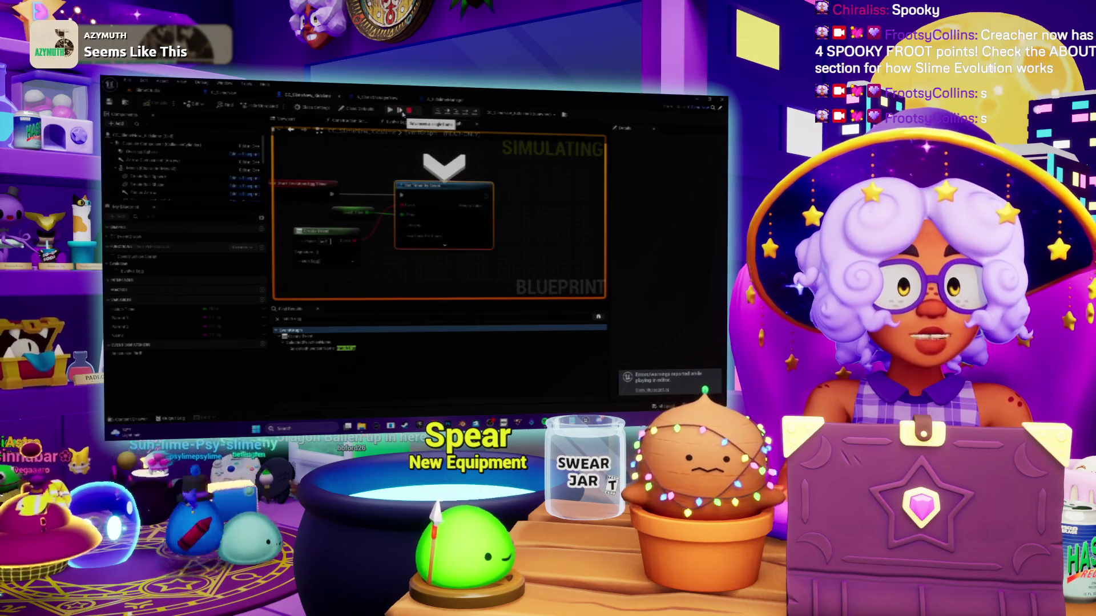
{"action": "left_click", "coordinate": [402, 111]}
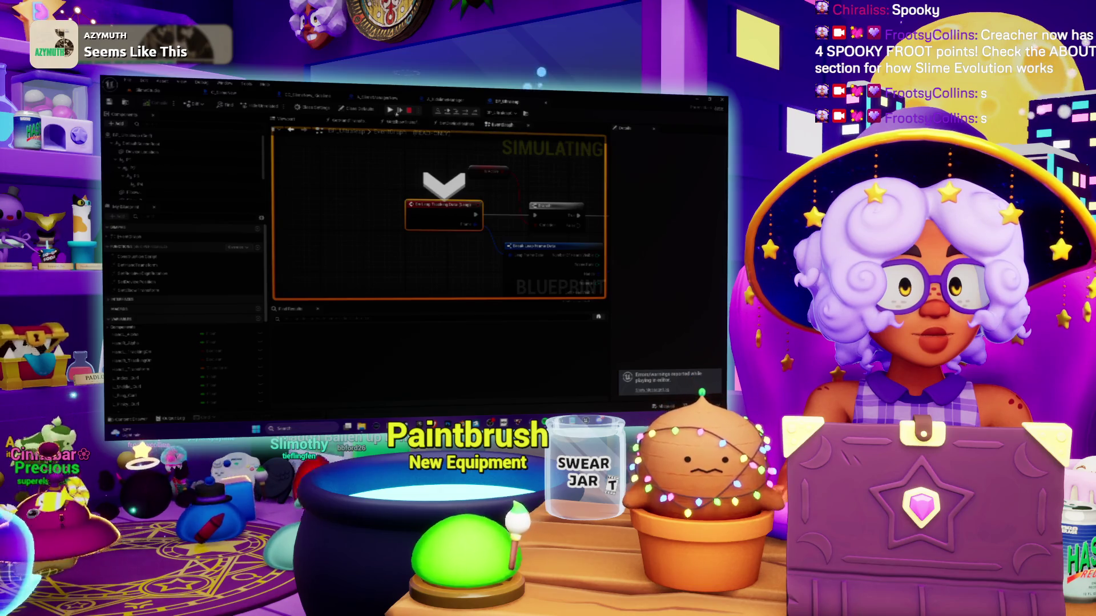
{"action": "left_click", "coordinate": [399, 110]}
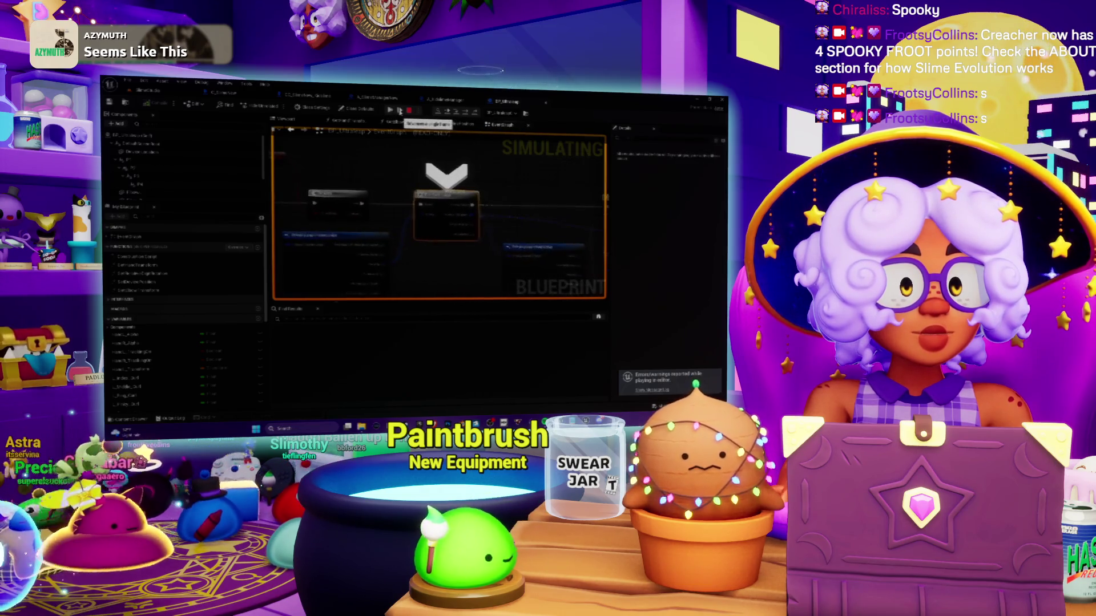
{"action": "left_click", "coordinate": [399, 110]}
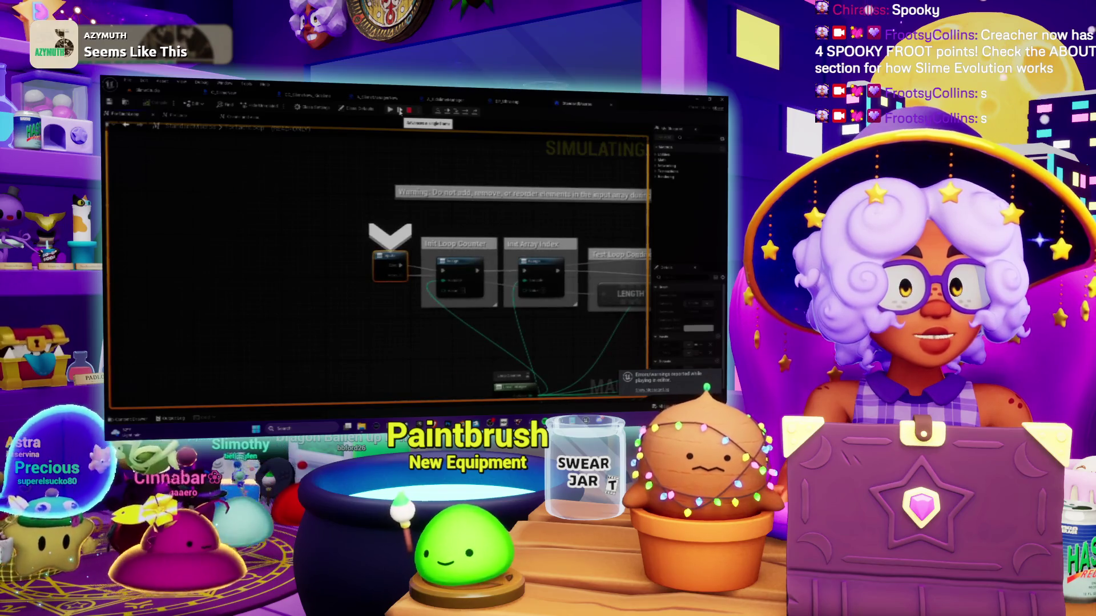
Step into the ForEachLoop macro, stop the play session, and close the ForEachLoop tab
{"action": "left_click", "coordinate": [400, 110]}
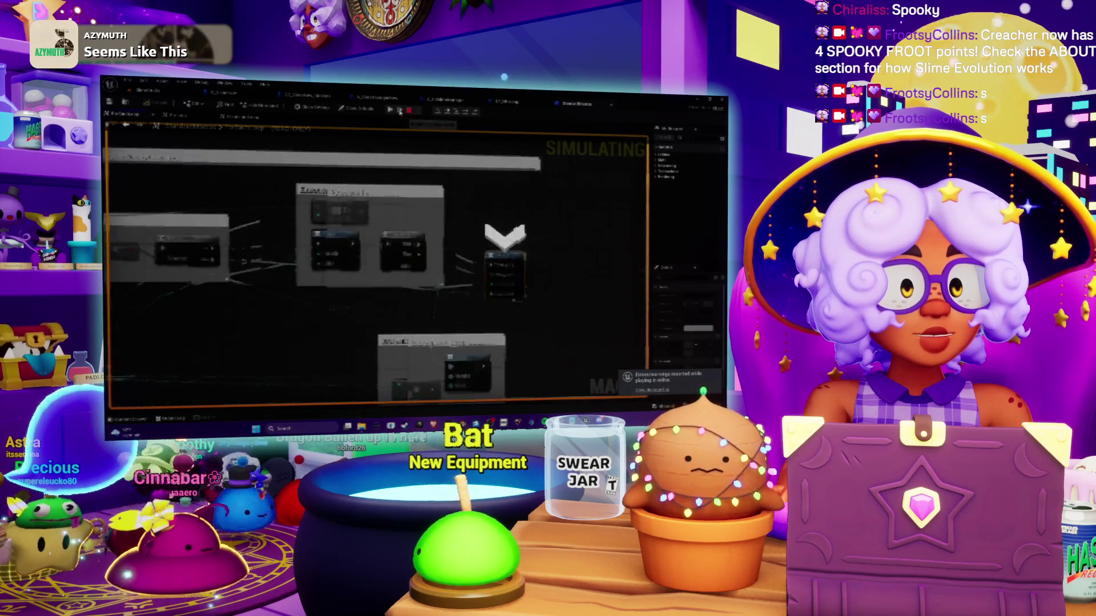
{"action": "left_click", "coordinate": [400, 110]}
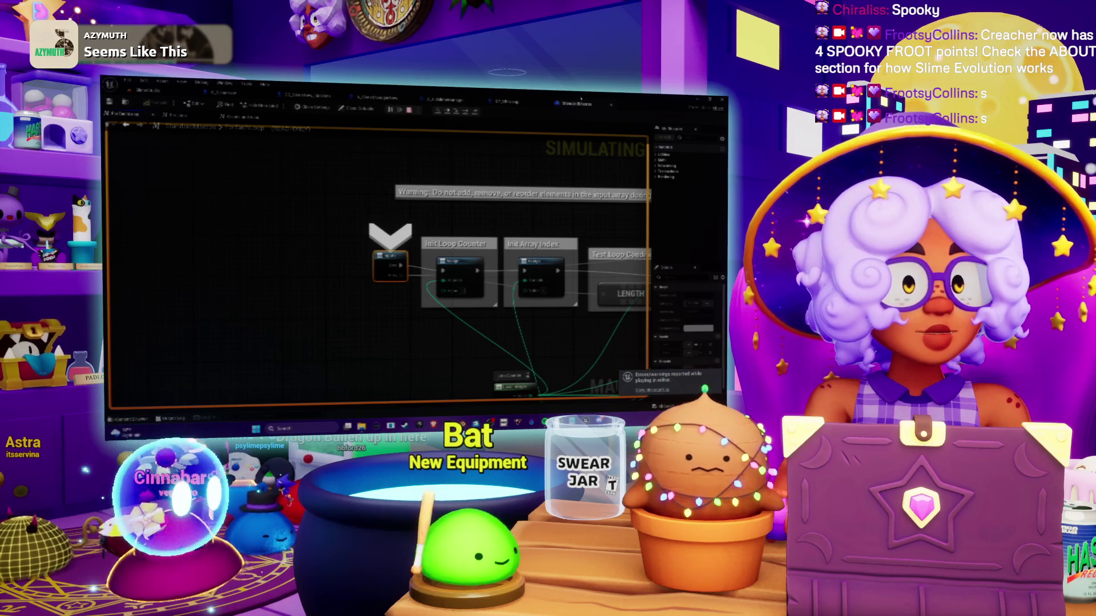
{"action": "key", "text": "Escape"}
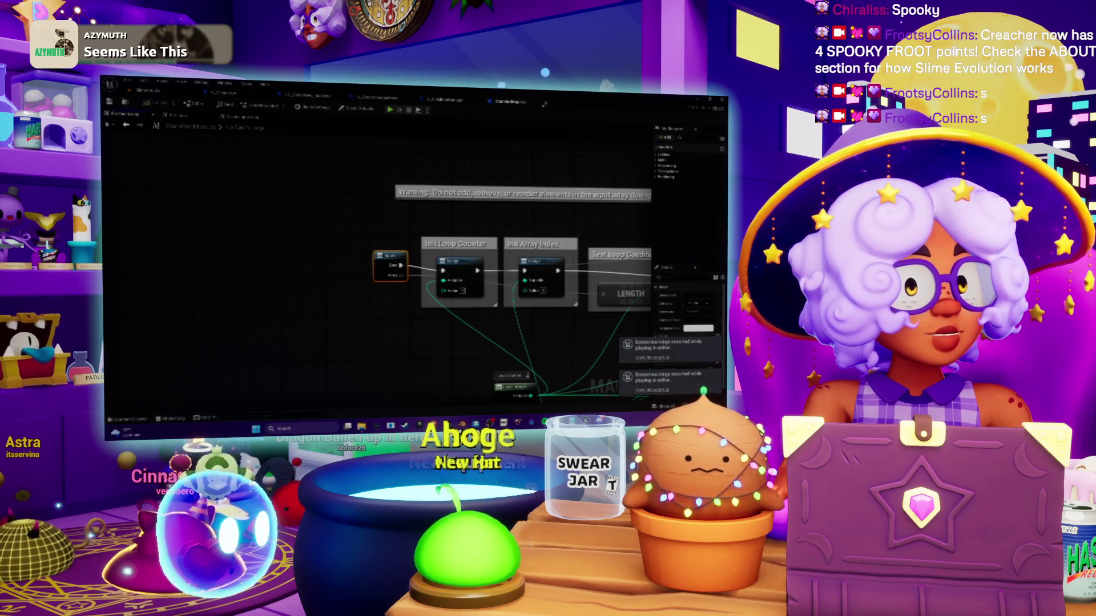
{"action": "left_click", "coordinate": [545, 104]}
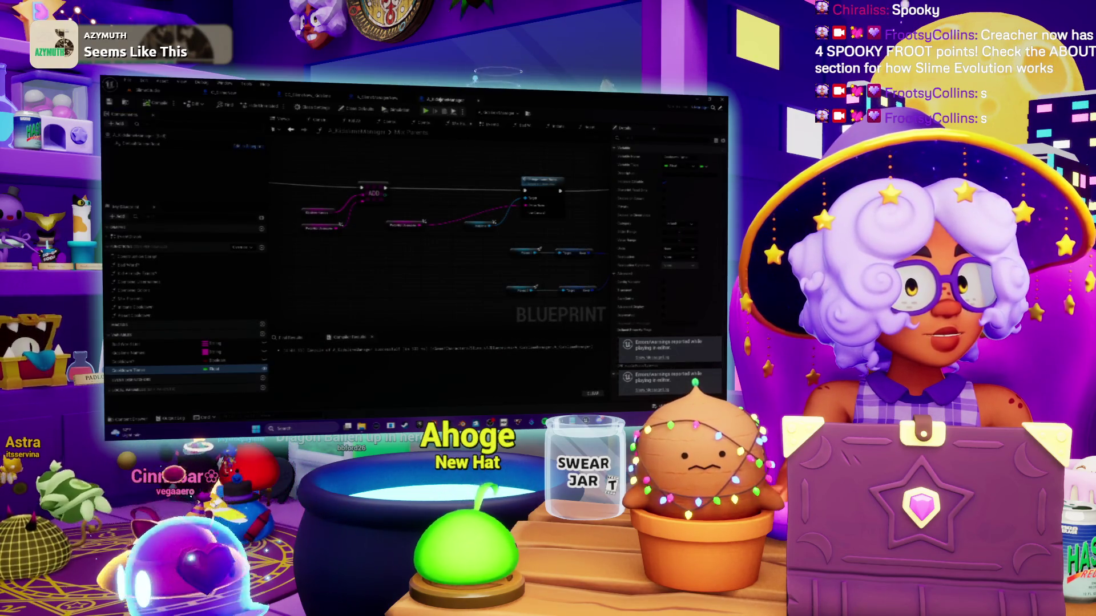
Replay the level, step from the start event to the timer, then resume so Slime Hat errors appear
{"action": "left_click", "coordinate": [147, 91]}
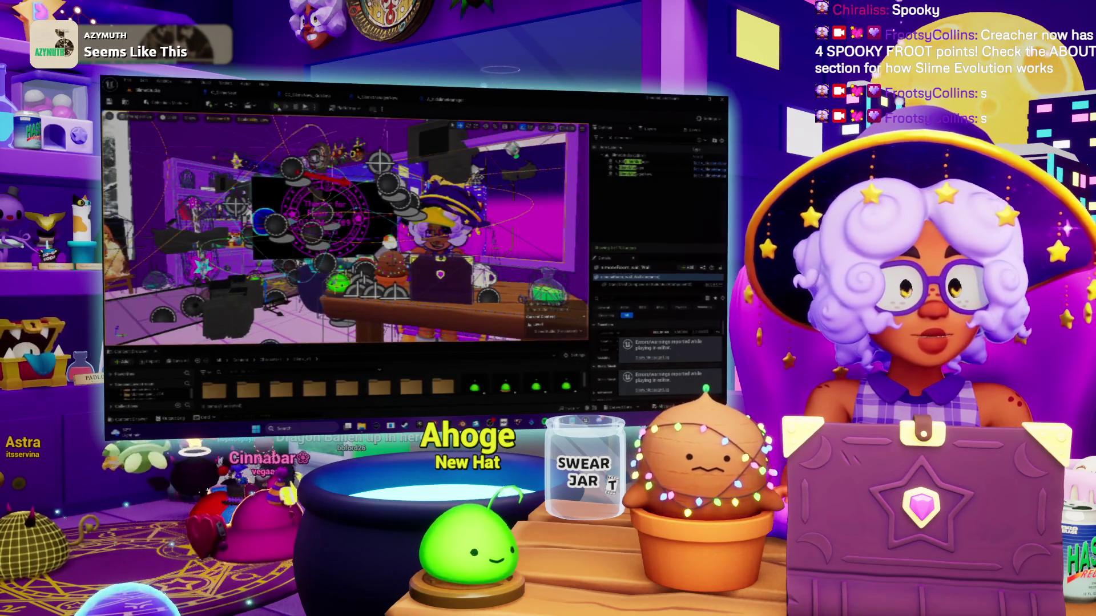
{"action": "key", "text": "alt+p"}
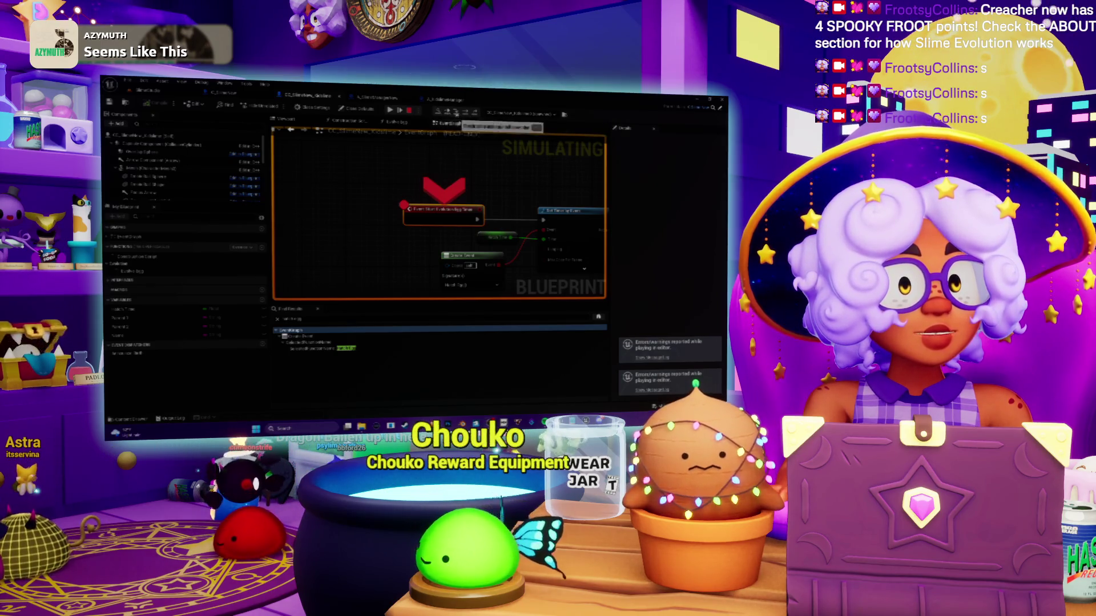
{"action": "left_click", "coordinate": [456, 112]}
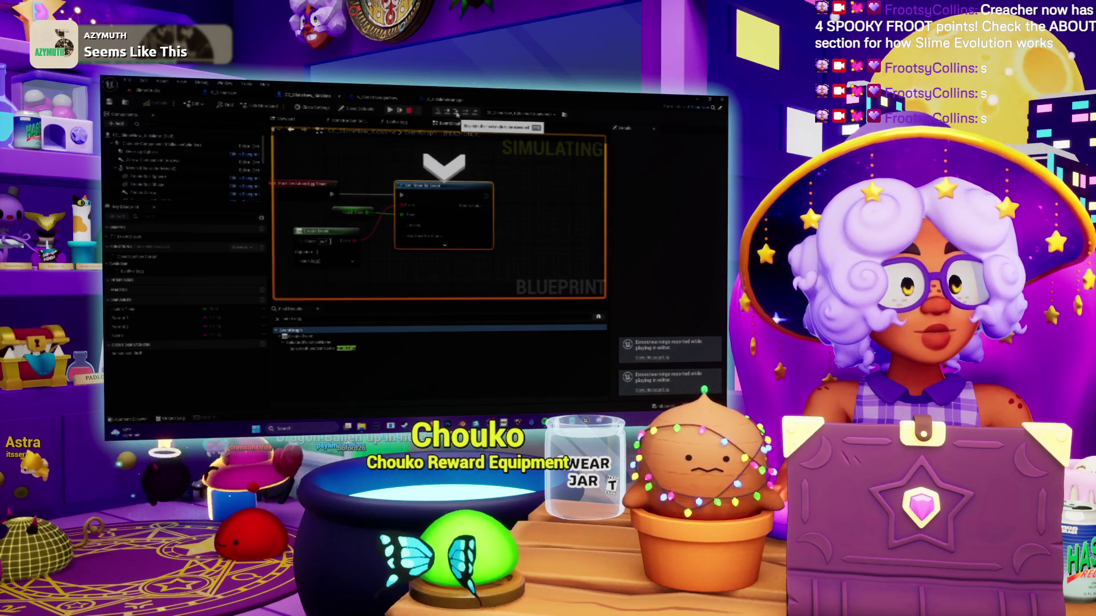
{"action": "left_click", "coordinate": [457, 113]}
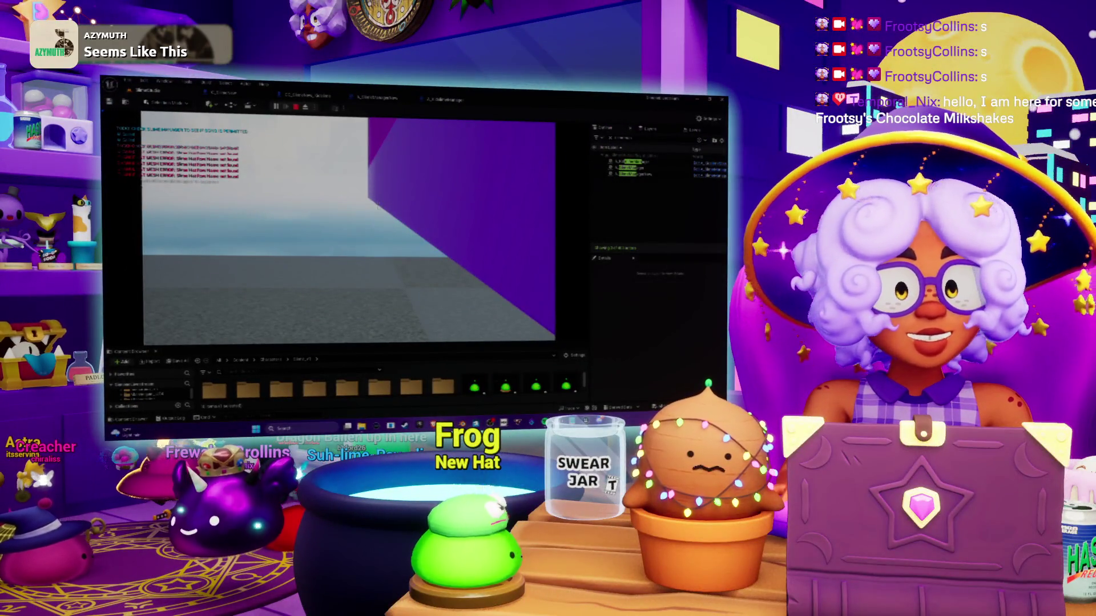
Eject and frame the slime's room, then stop, replay, and end the play session
{"action": "key", "text": "Escape"}
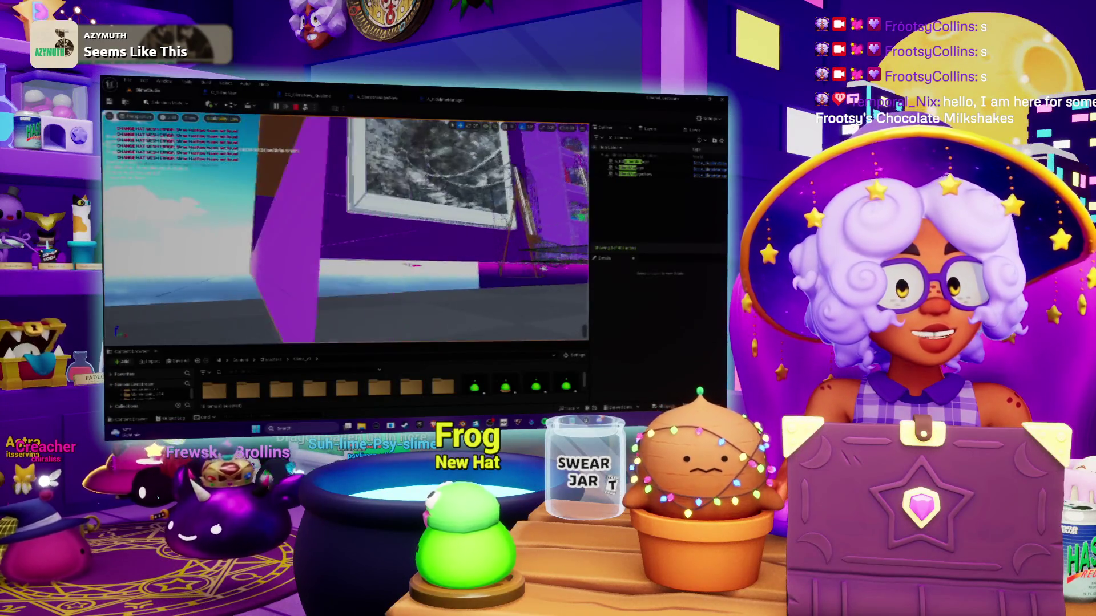
{"action": "key", "text": "f"}
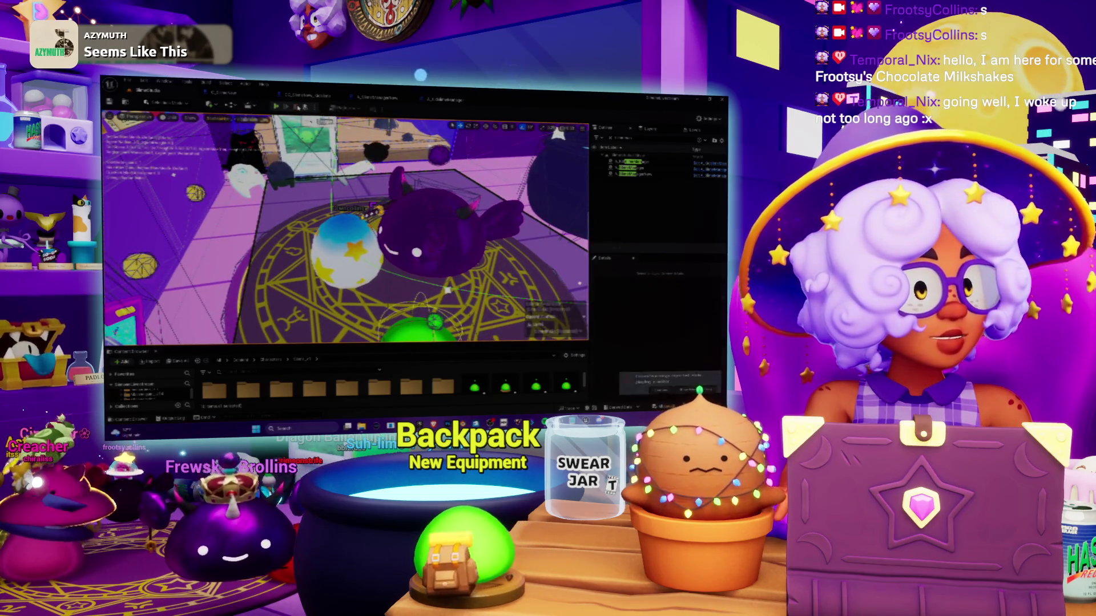
{"action": "left_click", "coordinate": [297, 106]}
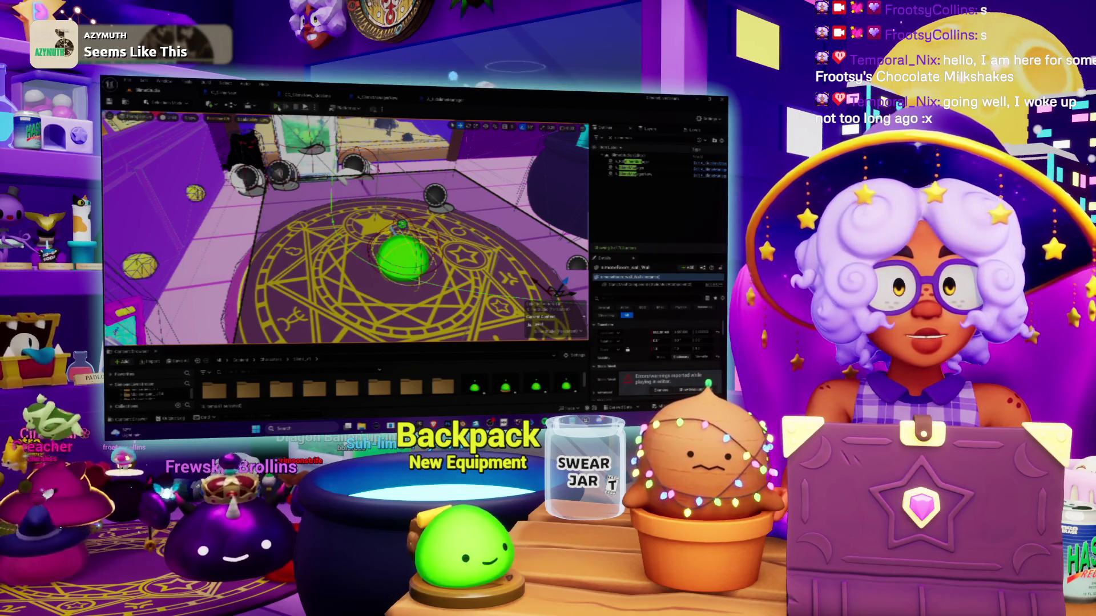
{"action": "left_click", "coordinate": [276, 107]}
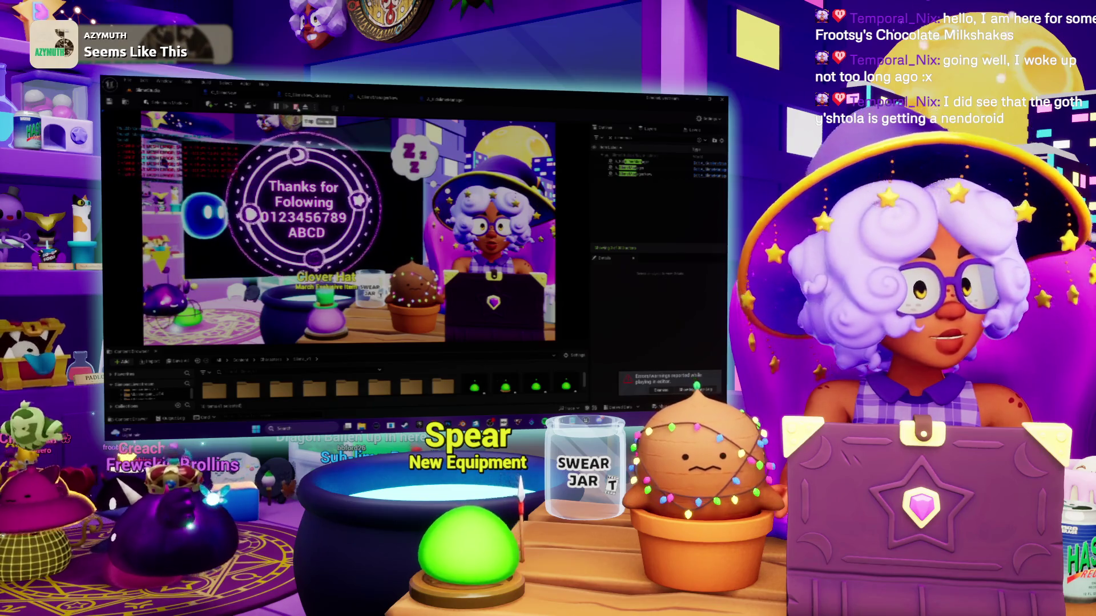
{"action": "key", "text": "Escape"}
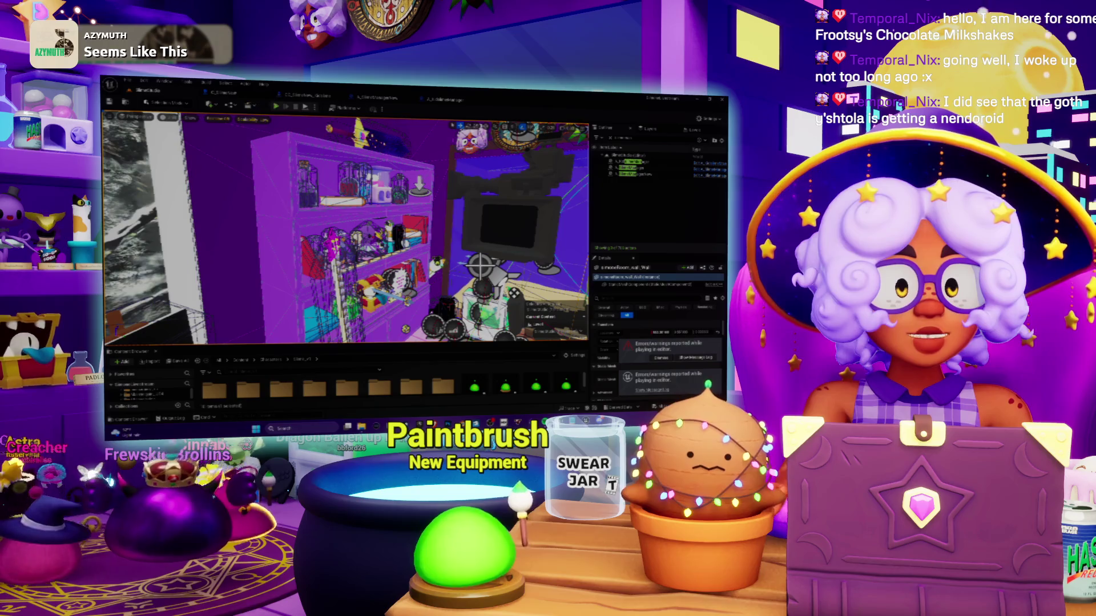
{"action": "left_click", "coordinate": [342, 108]}
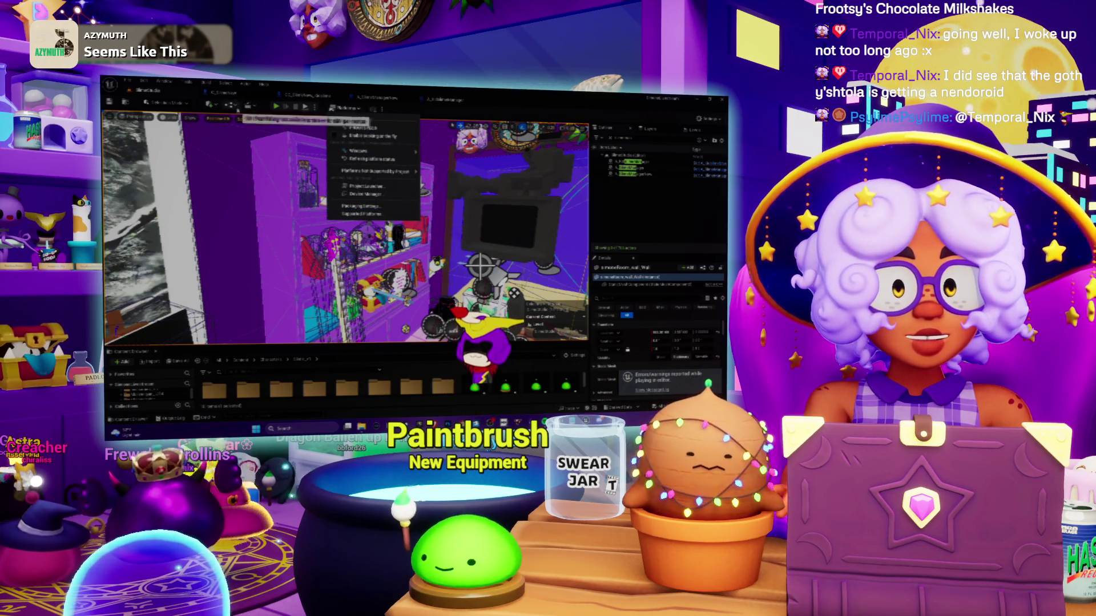
{"action": "left_click", "coordinate": [230, 105]}
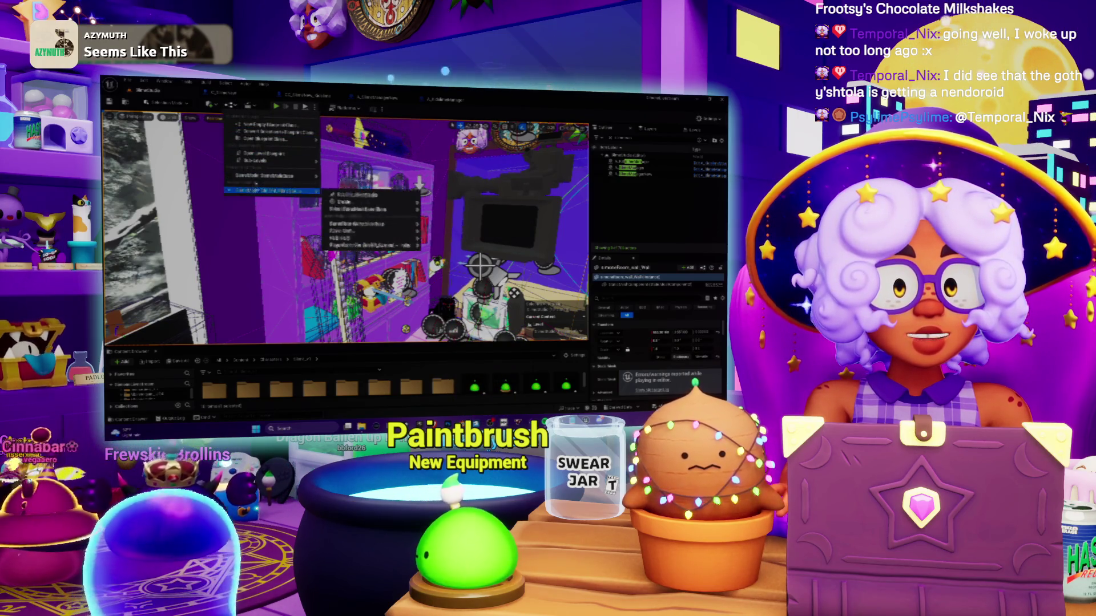
{"action": "mouse_move", "coordinate": [260, 160]}
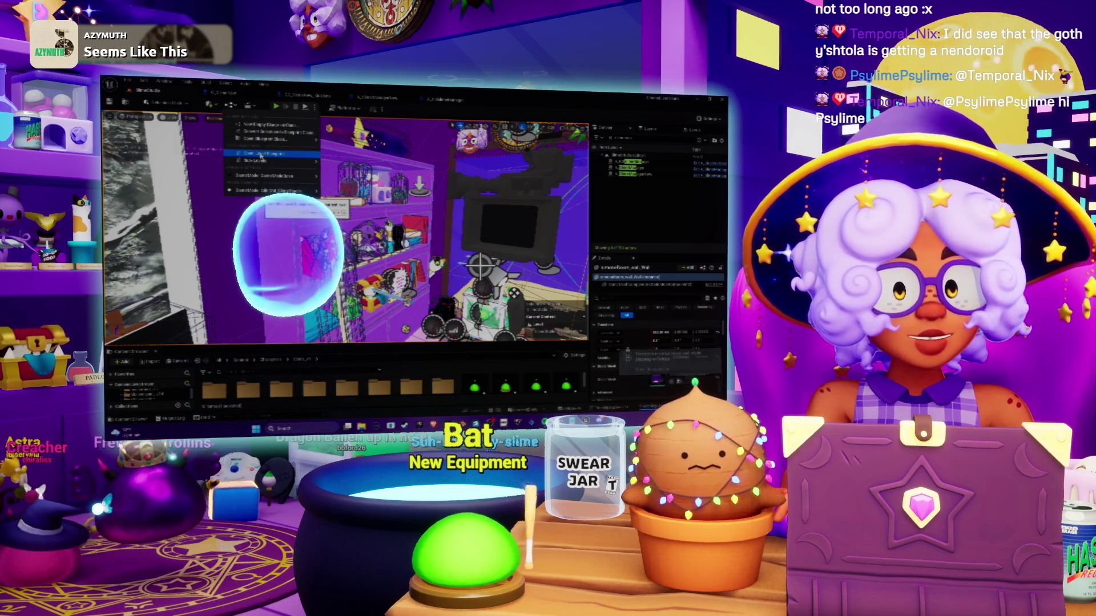
{"action": "left_click", "coordinate": [261, 154]}
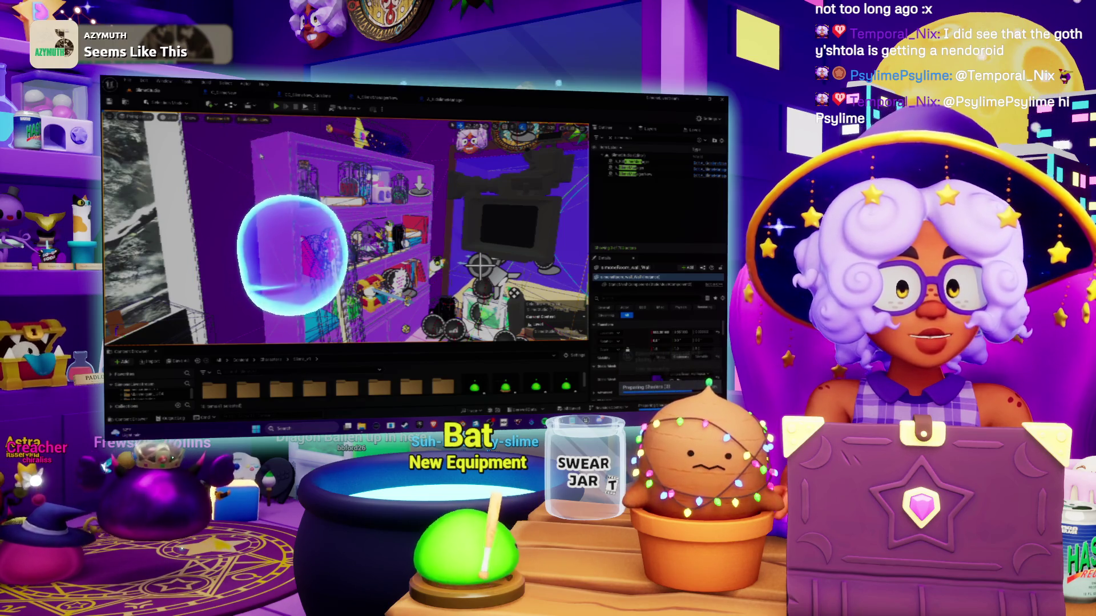
{"action": "left_click", "coordinate": [126, 211]}
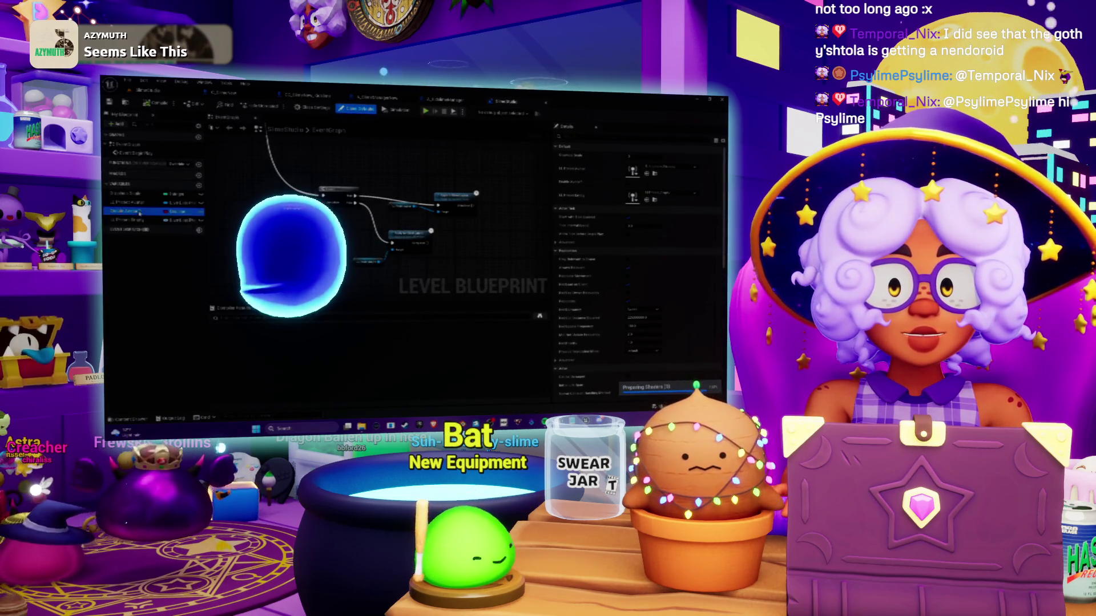
{"action": "scroll", "coordinate": [299, 266], "scroll_direction": "up", "scroll_amount": 2}
{"action": "left_click_drag", "start_coordinate": [278, 184], "coordinate": [322, 194]}
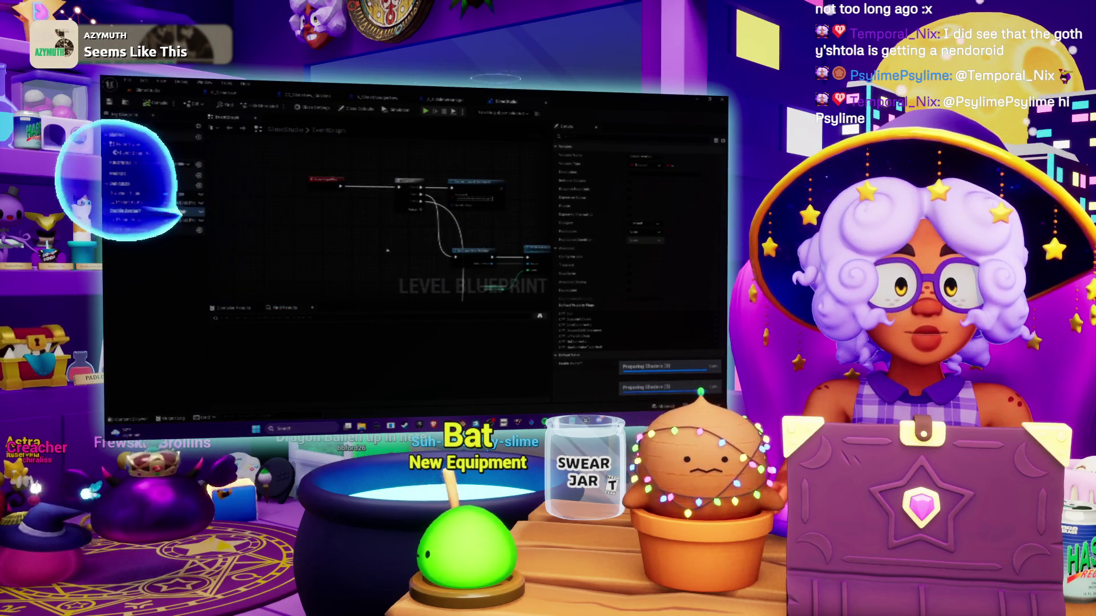
{"action": "scroll", "coordinate": [411, 240], "scroll_direction": "down", "scroll_amount": 3}
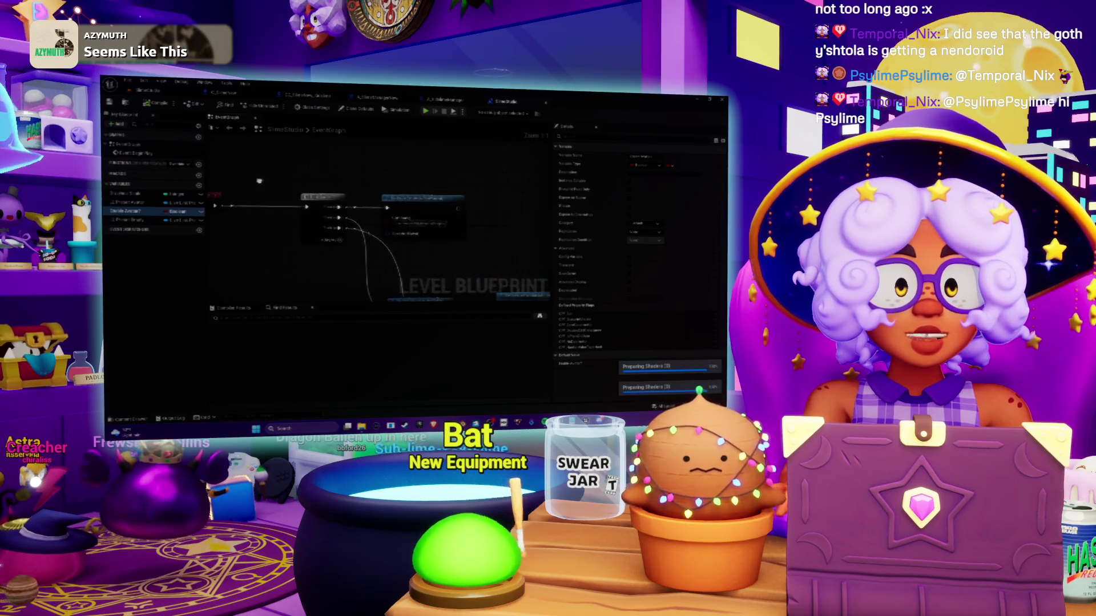
{"action": "left_click_drag", "start_coordinate": [506, 280], "coordinate": [495, 218]}
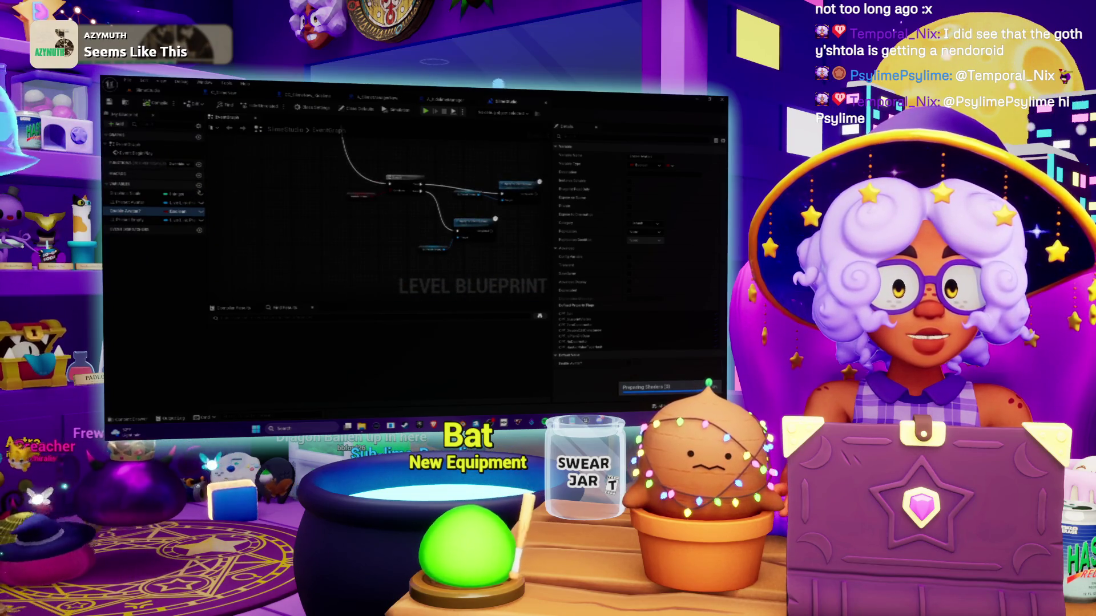
{"action": "left_click", "coordinate": [199, 186]}
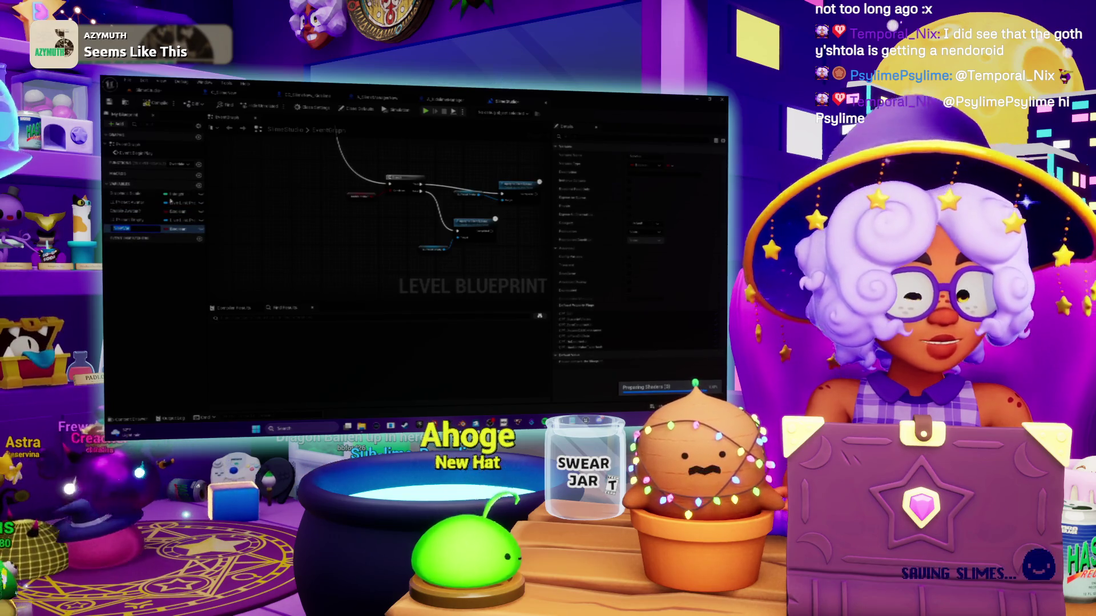
{"action": "type", "text": "DisableTi"}
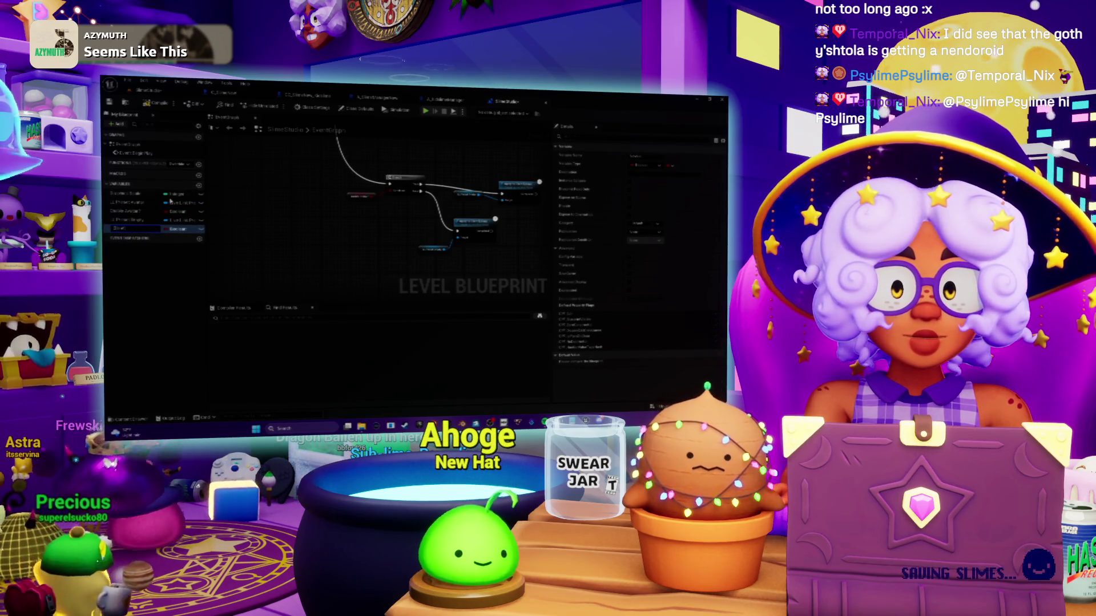
{"action": "type", "text": "iendShelf"}
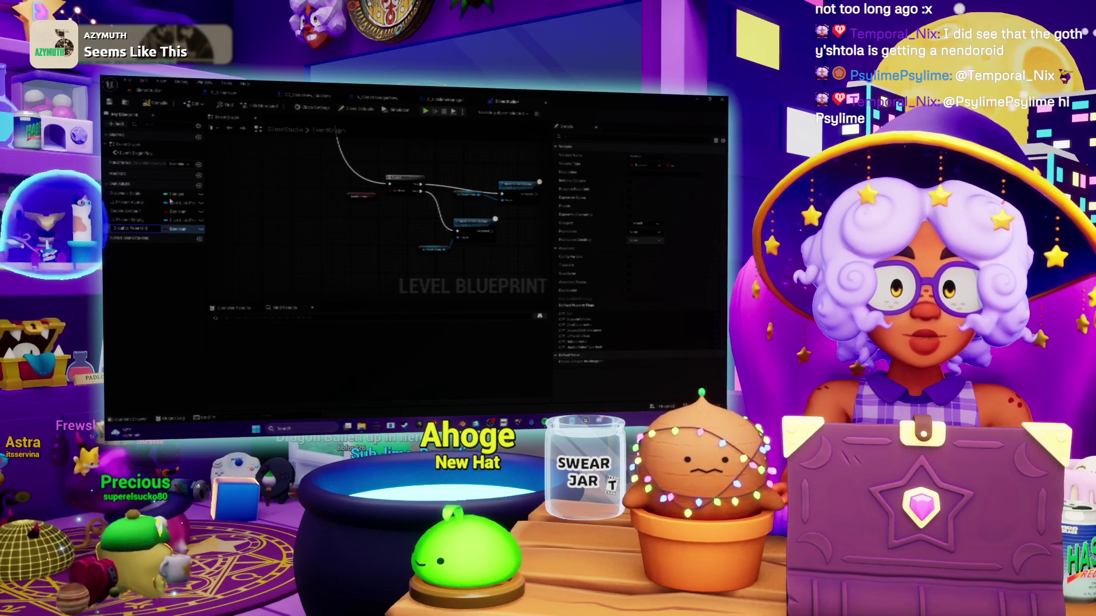
{"action": "key", "text": "Return"}
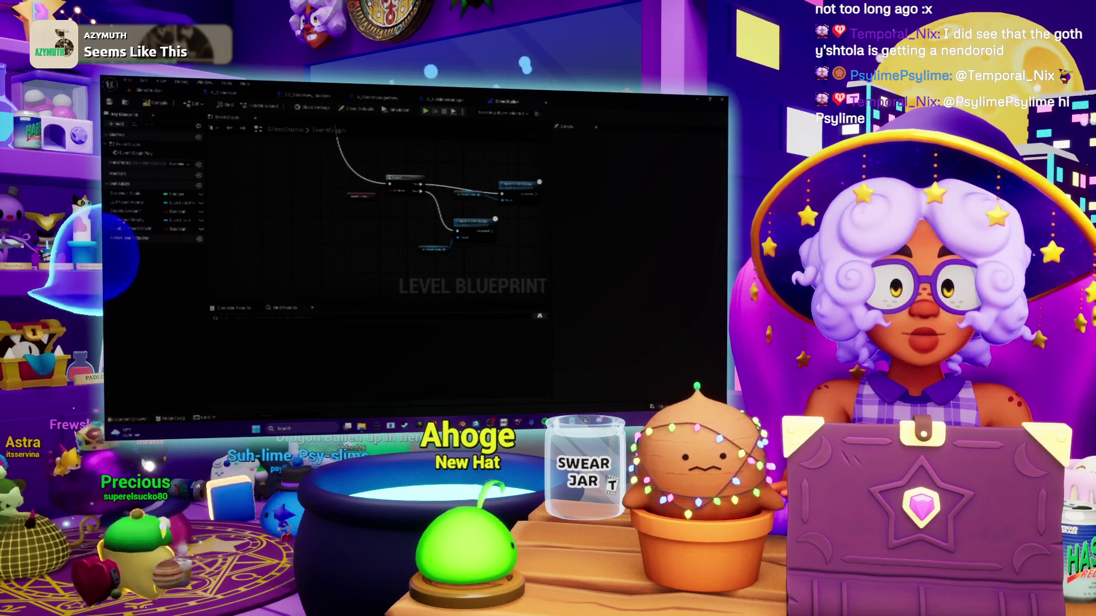
{"action": "left_click", "coordinate": [132, 229]}
{"action": "key", "text": "Delete"}
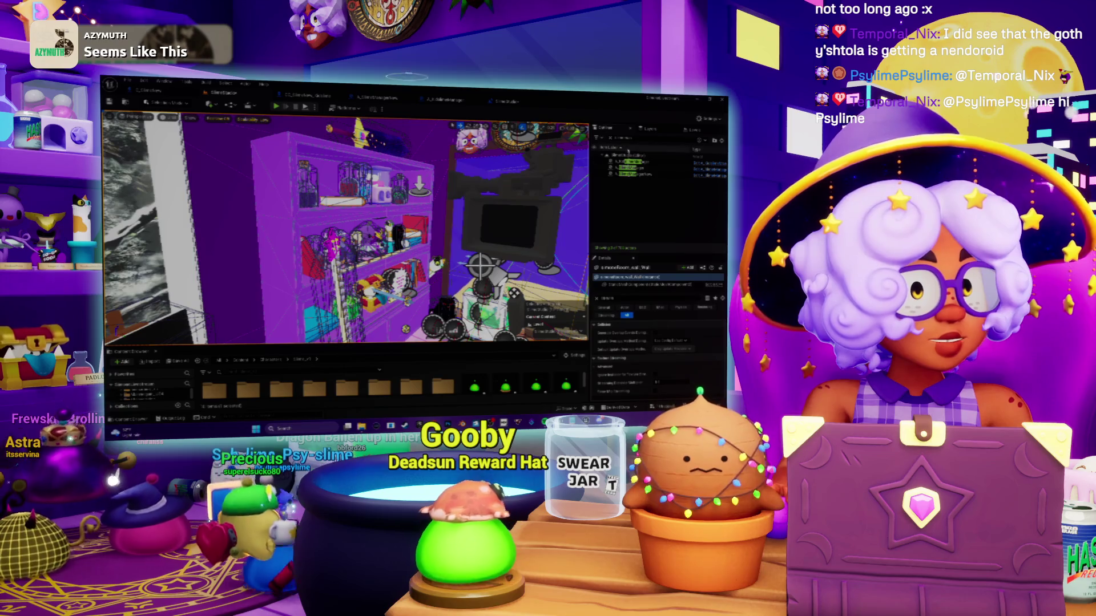
Expand the Outliner, select BP_StreamManager, and open its A_TwitchManager Blueprint event graph
{"action": "left_click", "coordinate": [609, 162]}
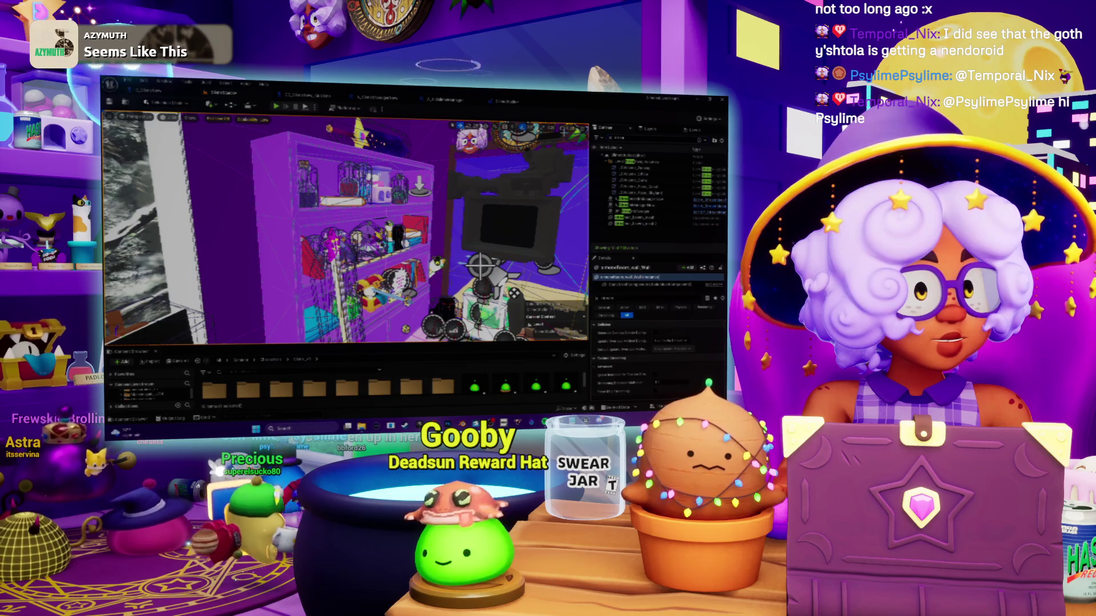
{"action": "left_click", "coordinate": [634, 211]}
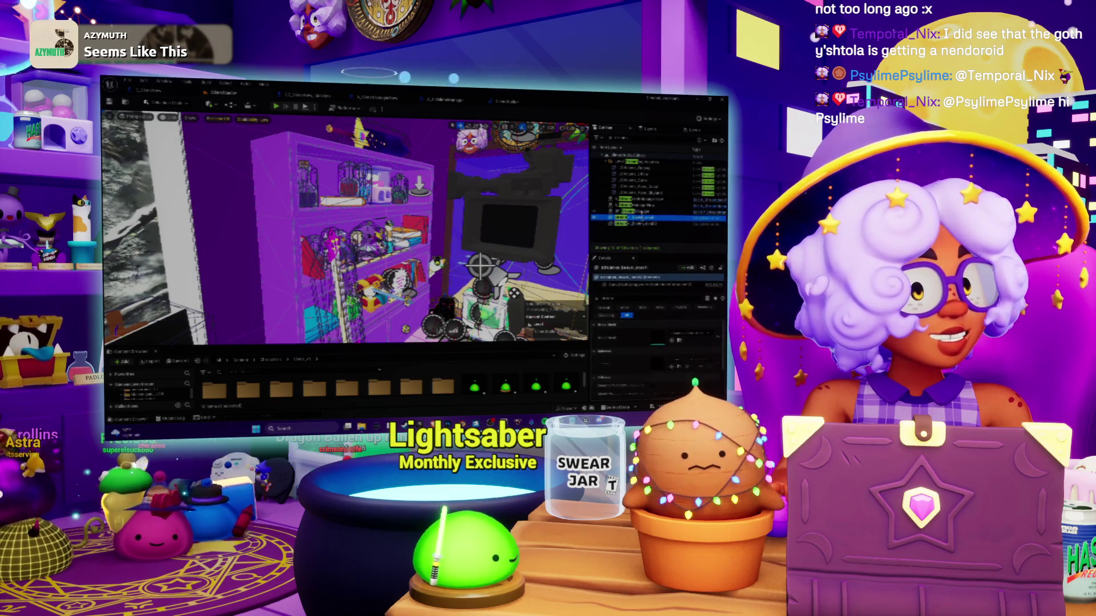
{"action": "left_click", "coordinate": [651, 200]}
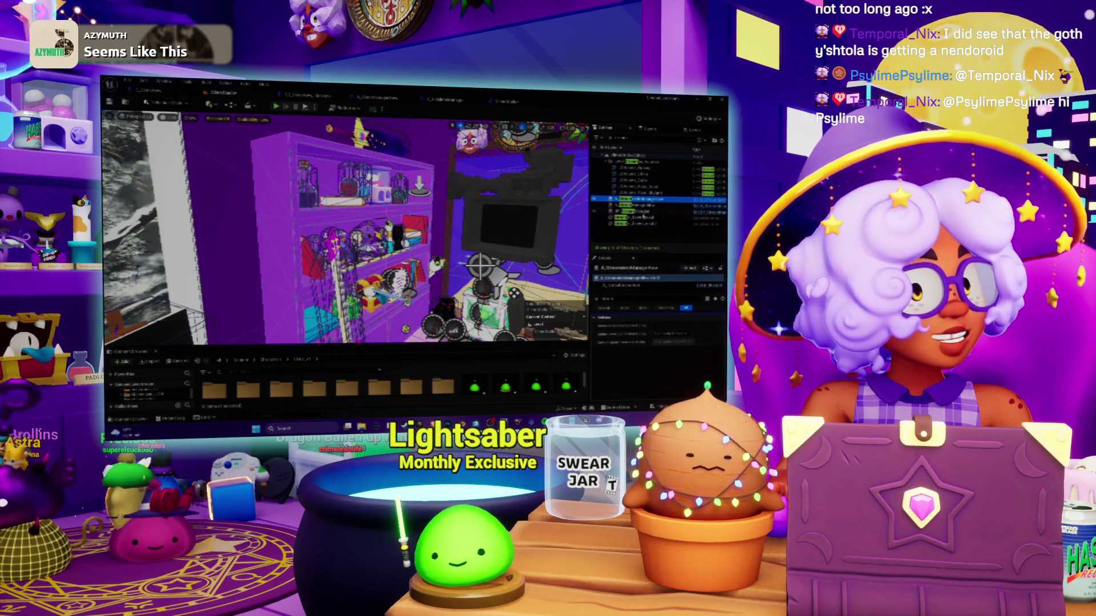
{"action": "left_click", "coordinate": [640, 212]}
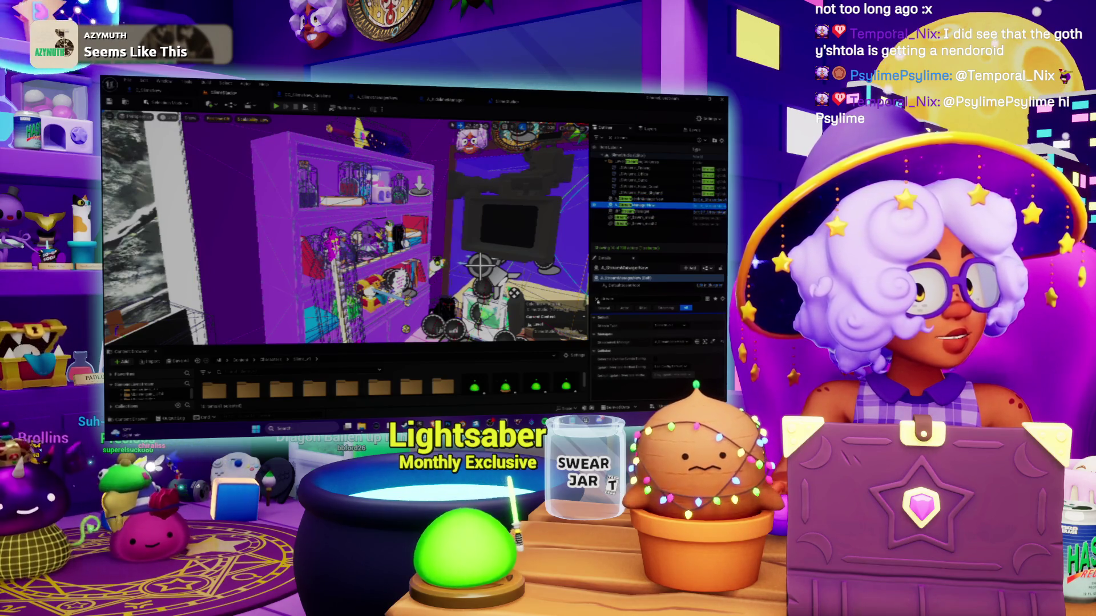
{"action": "left_click", "coordinate": [607, 342]}
{"action": "scroll", "coordinate": [607, 343], "scroll_direction": "down", "scroll_amount": 2}
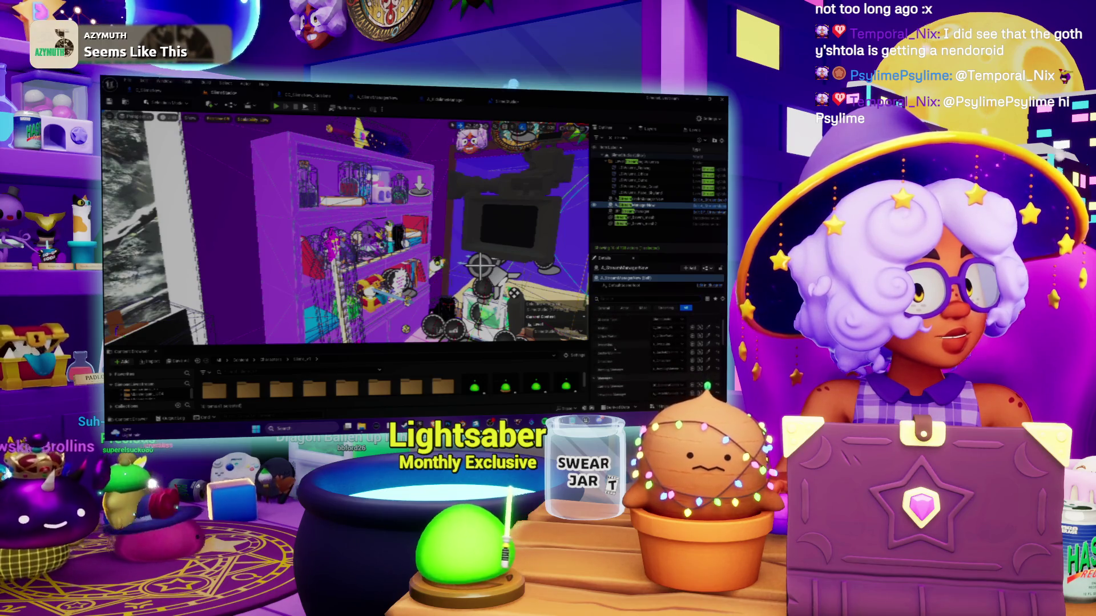
{"action": "scroll", "coordinate": [621, 357], "scroll_direction": "down", "scroll_amount": 1}
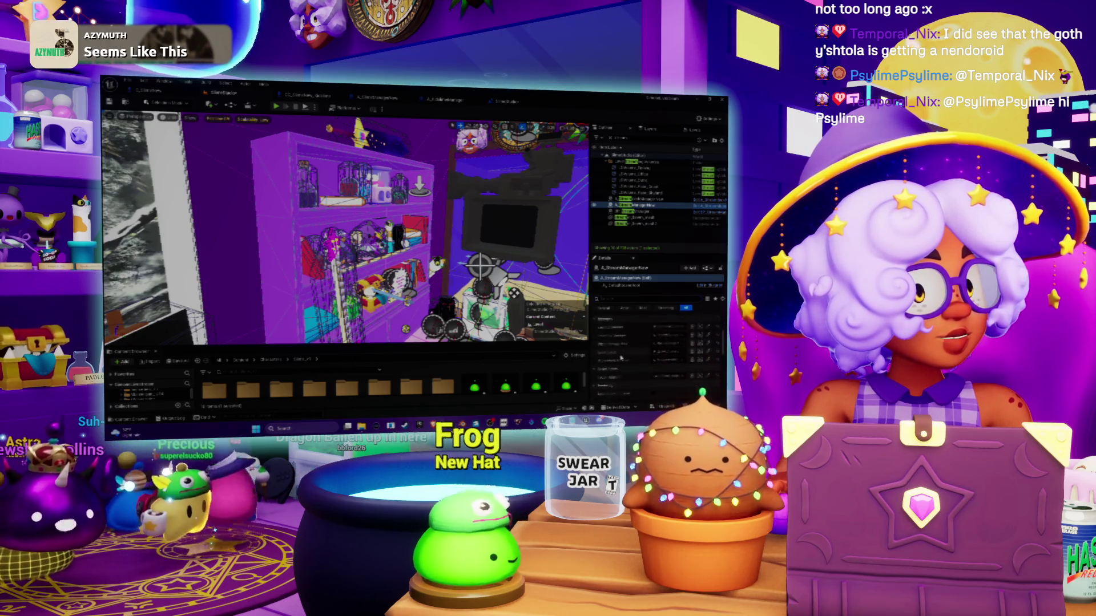
{"action": "scroll", "coordinate": [620, 358], "scroll_direction": "down", "scroll_amount": 1}
{"action": "scroll", "coordinate": [621, 358], "scroll_direction": "down", "scroll_amount": 3}
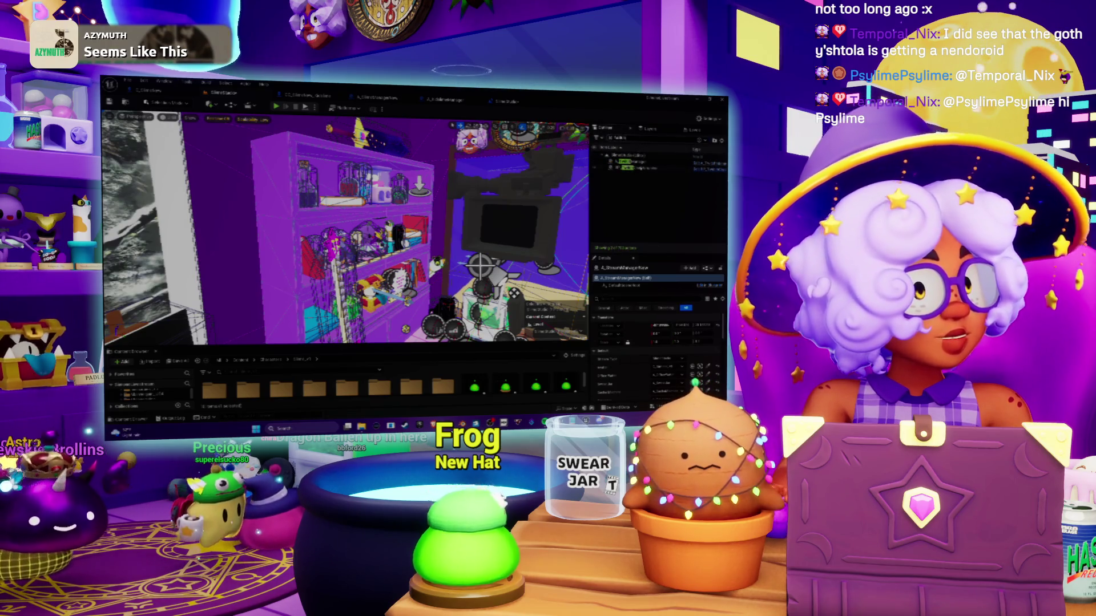
{"action": "left_click", "coordinate": [641, 162]}
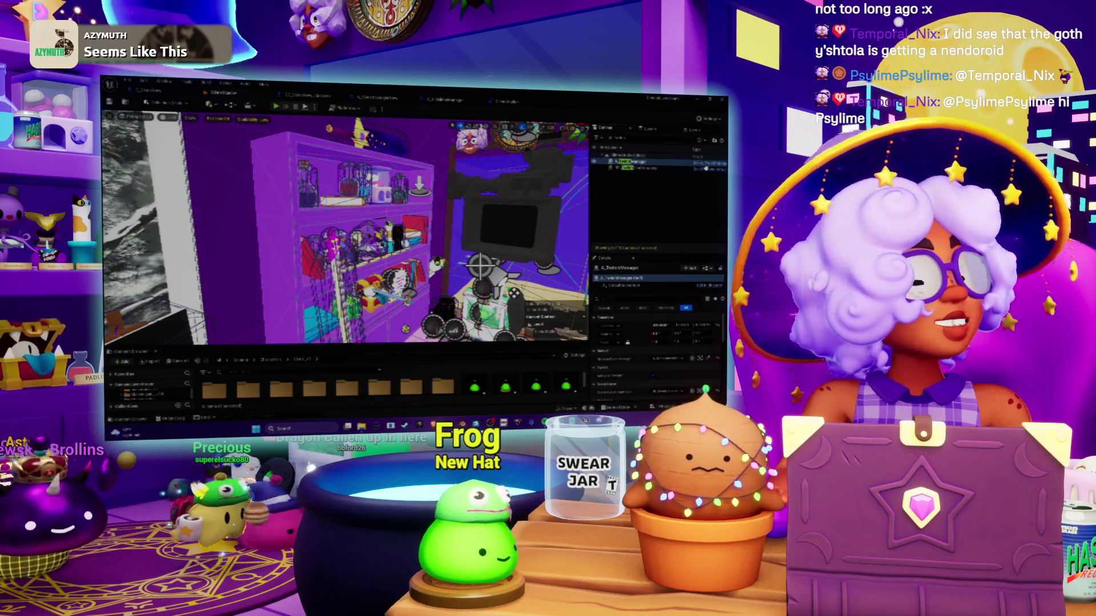
{"action": "left_click", "coordinate": [706, 167]}
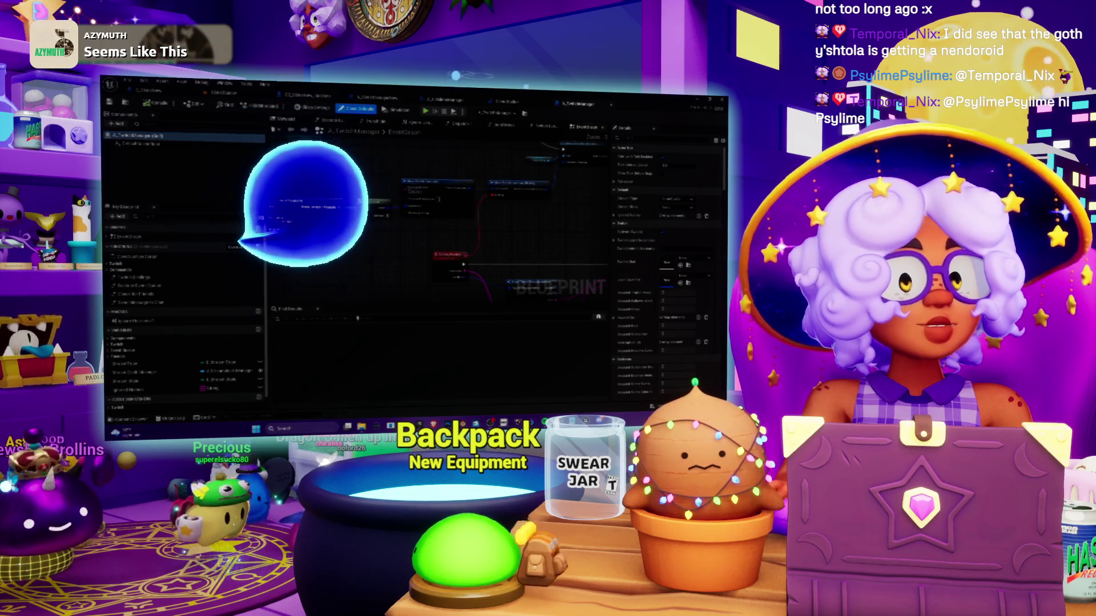
Search the Blueprint for 'Twitch', jump to a matching result, and add a new function
{"action": "type", "text": "Twitch"}
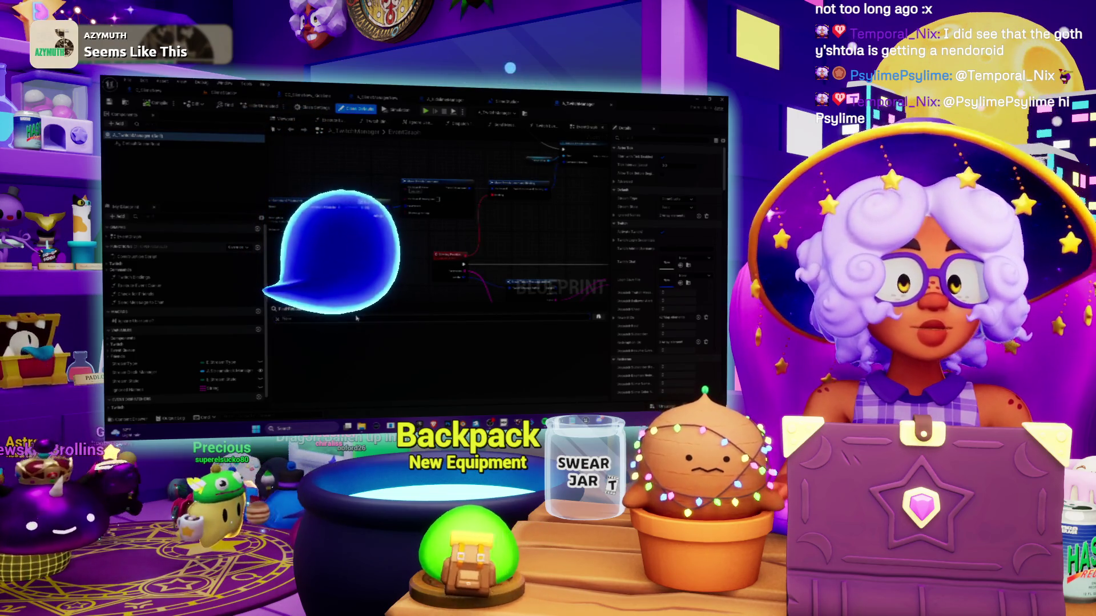
{"action": "key", "text": "Return"}
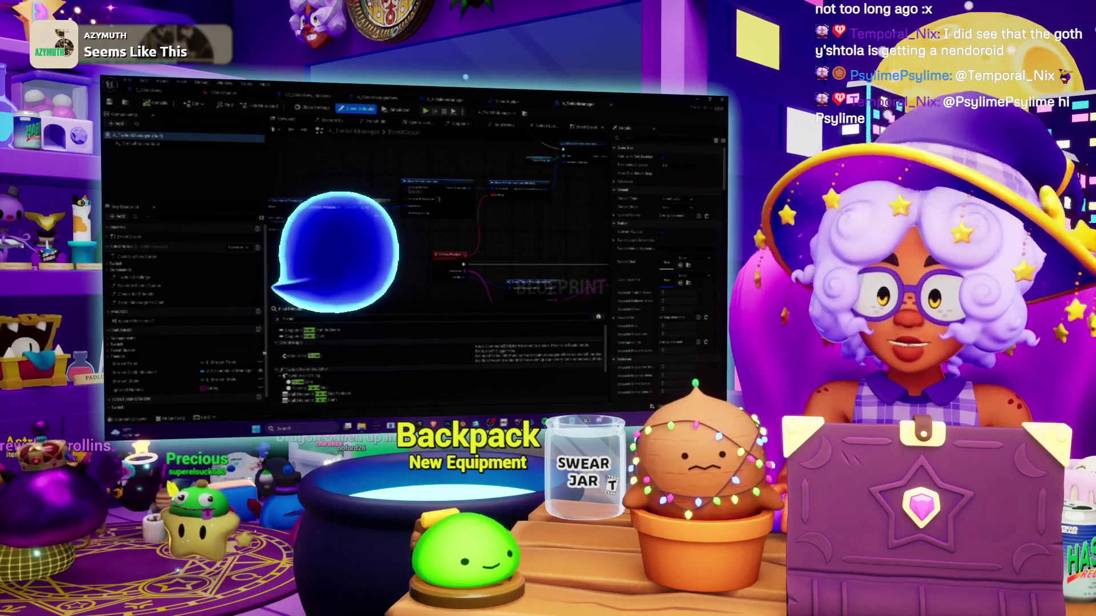
{"action": "left_click", "coordinate": [292, 355]}
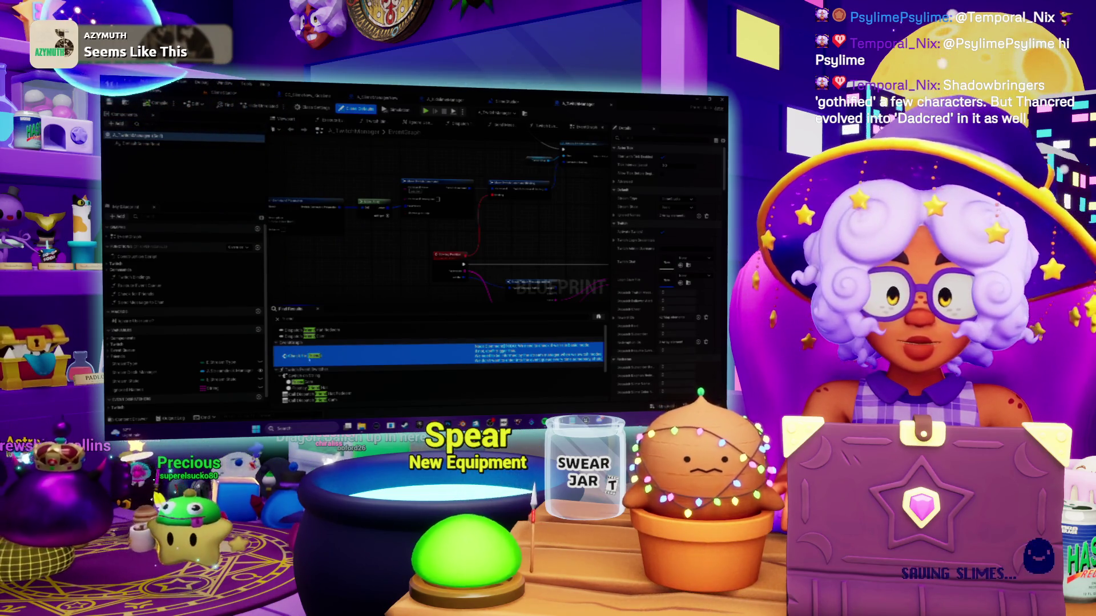
{"action": "double_click", "coordinate": [296, 355]}
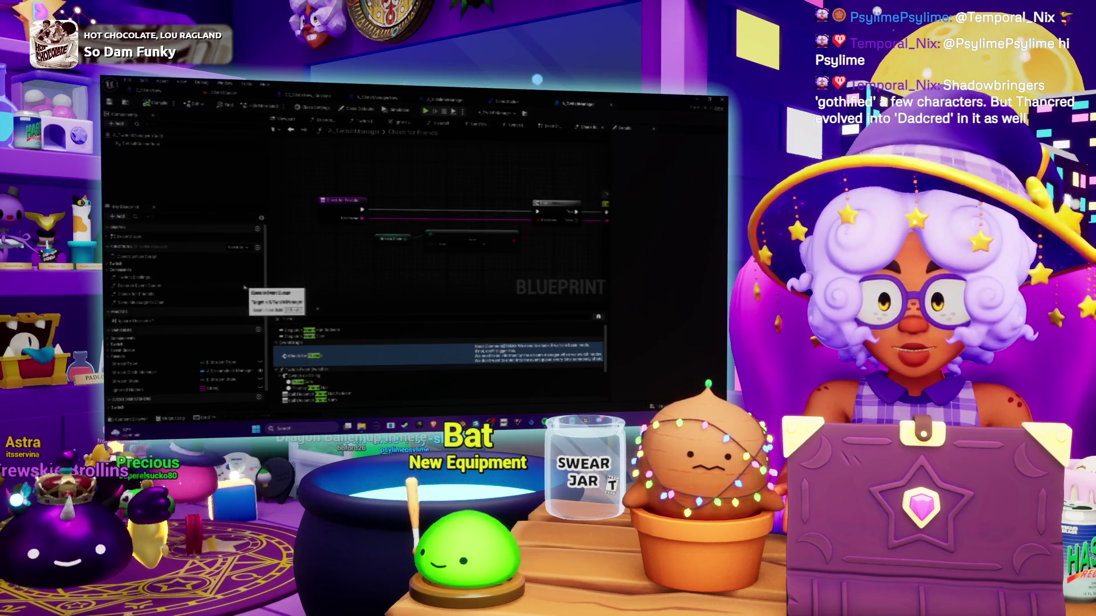
{"action": "left_click", "coordinate": [257, 248]}
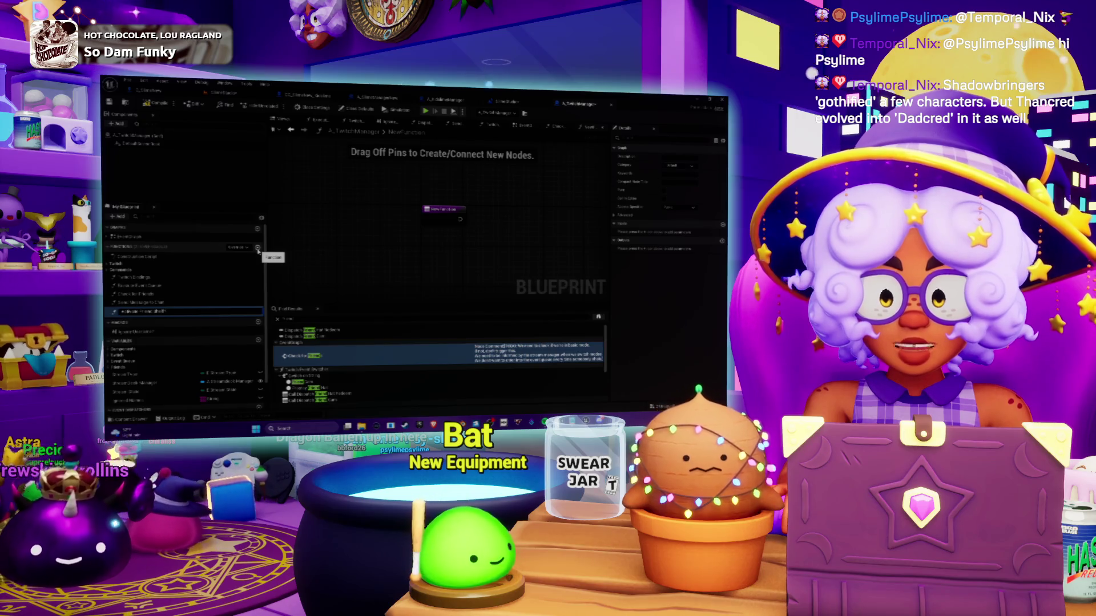
Name the new function Activate Friend Shelf, then delete it
{"action": "key", "text": "Return"}
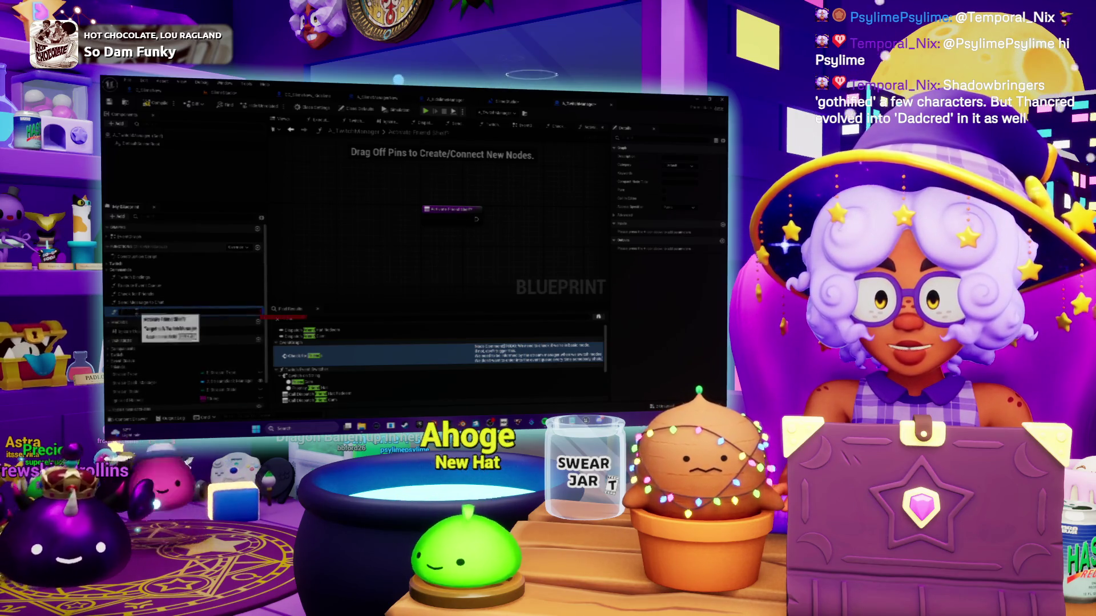
{"action": "left_click", "coordinate": [131, 312]}
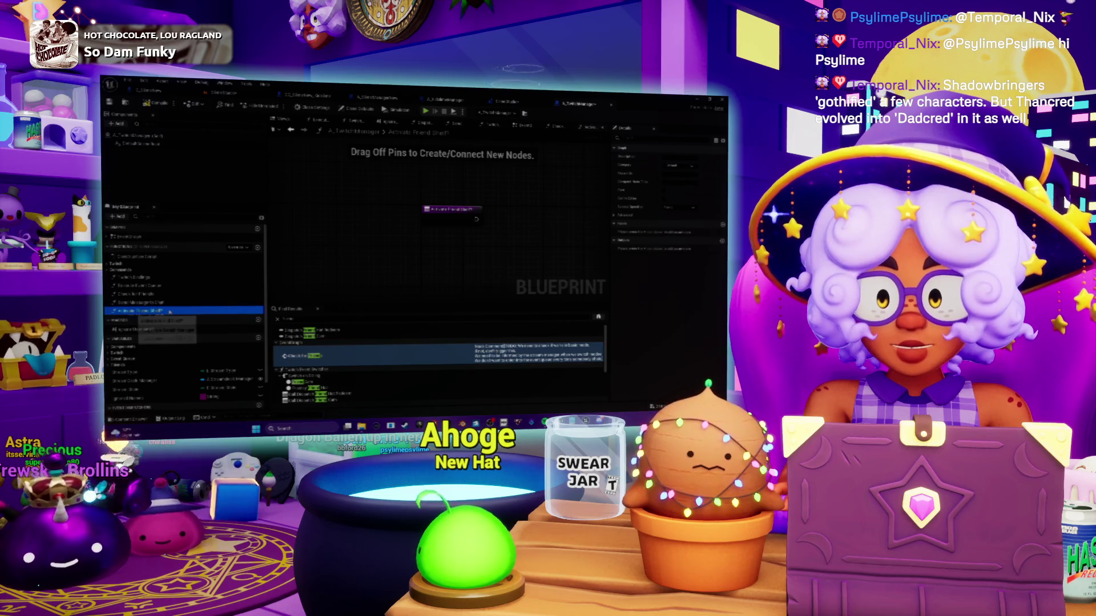
{"action": "key", "text": "Delete"}
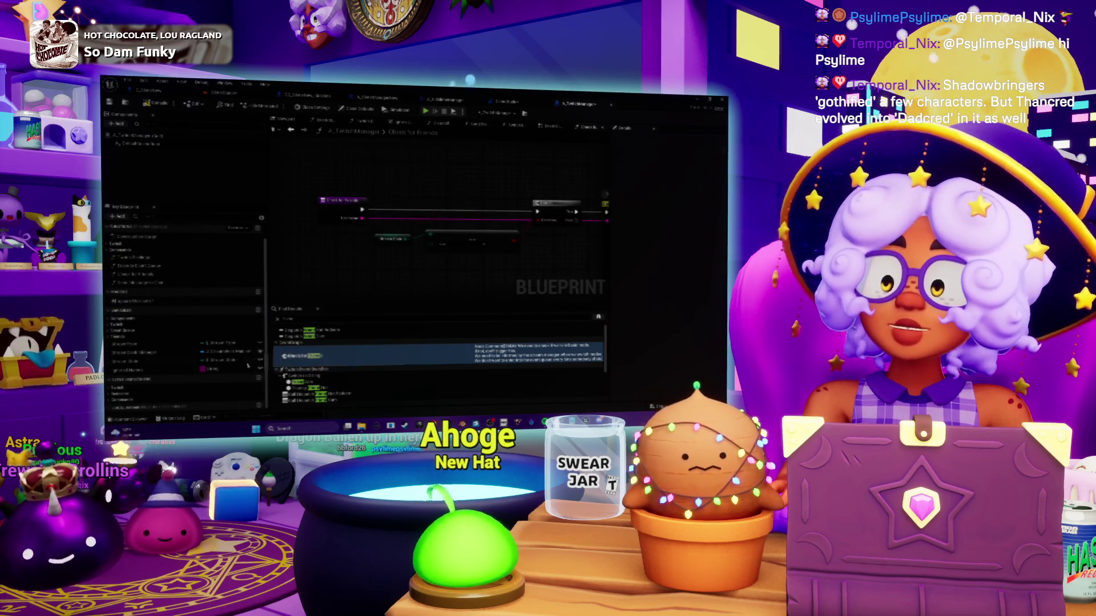
Duplicate an existing Boolean variable as 'Enable Friend', then switch to Discord
{"action": "left_click", "coordinate": [259, 378]}
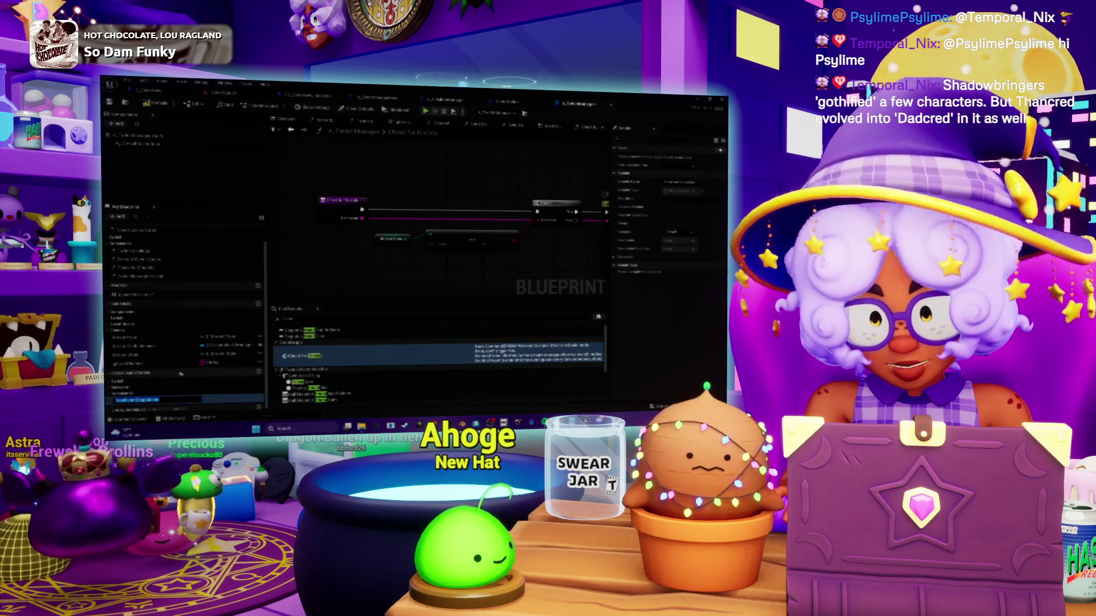
{"action": "left_click", "coordinate": [180, 374]}
{"action": "scroll", "coordinate": [171, 342], "scroll_direction": "down", "scroll_amount": 1}
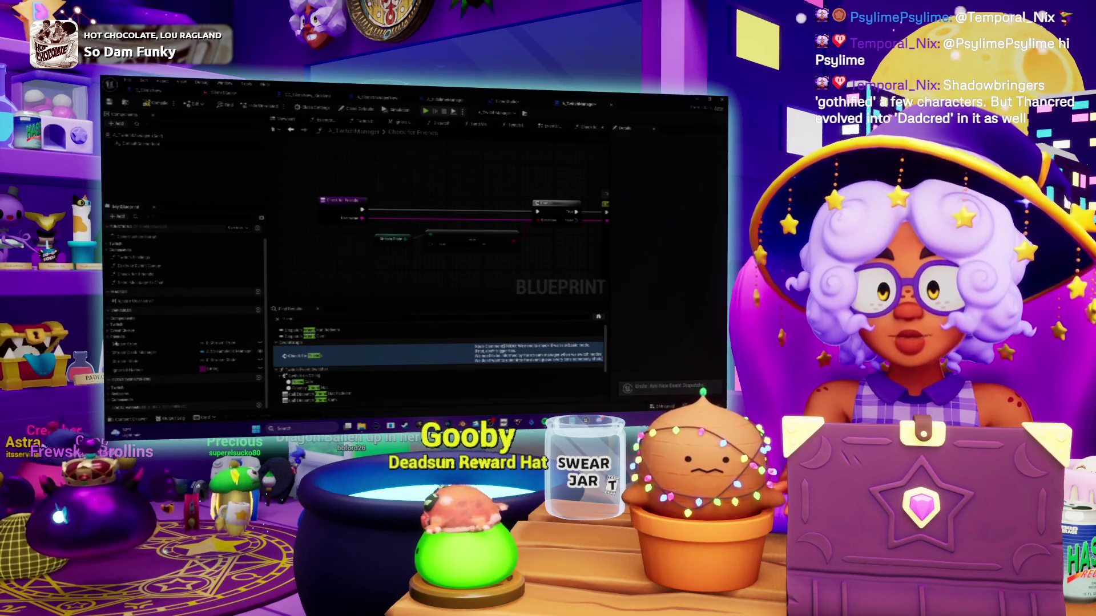
{"action": "scroll", "coordinate": [138, 321], "scroll_direction": "down", "scroll_amount": 3}
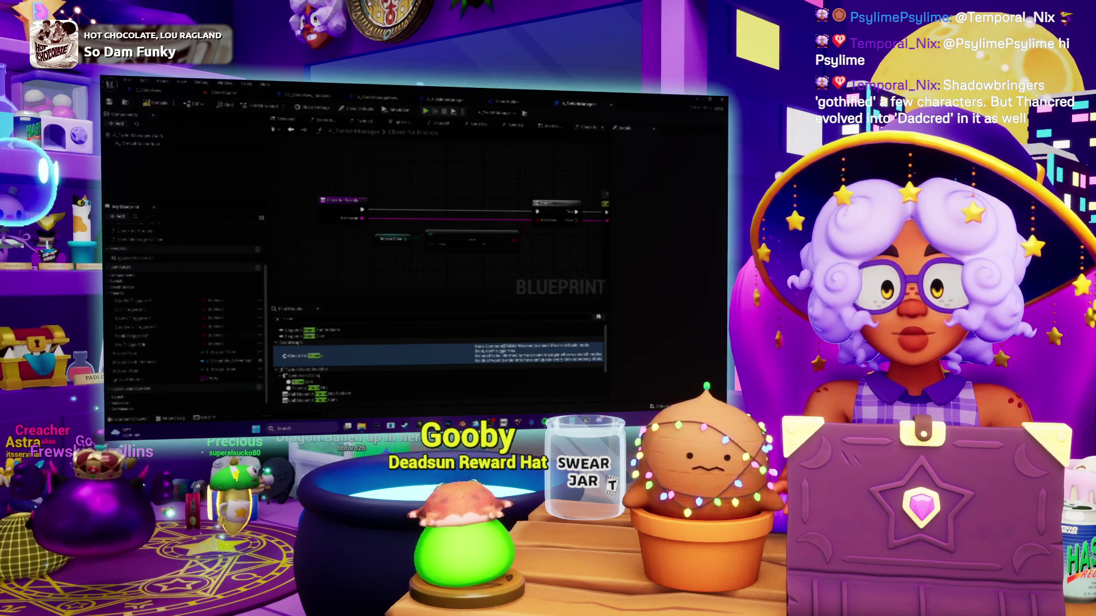
{"action": "right_click", "coordinate": [135, 305]}
{"action": "left_click", "coordinate": [160, 315]}
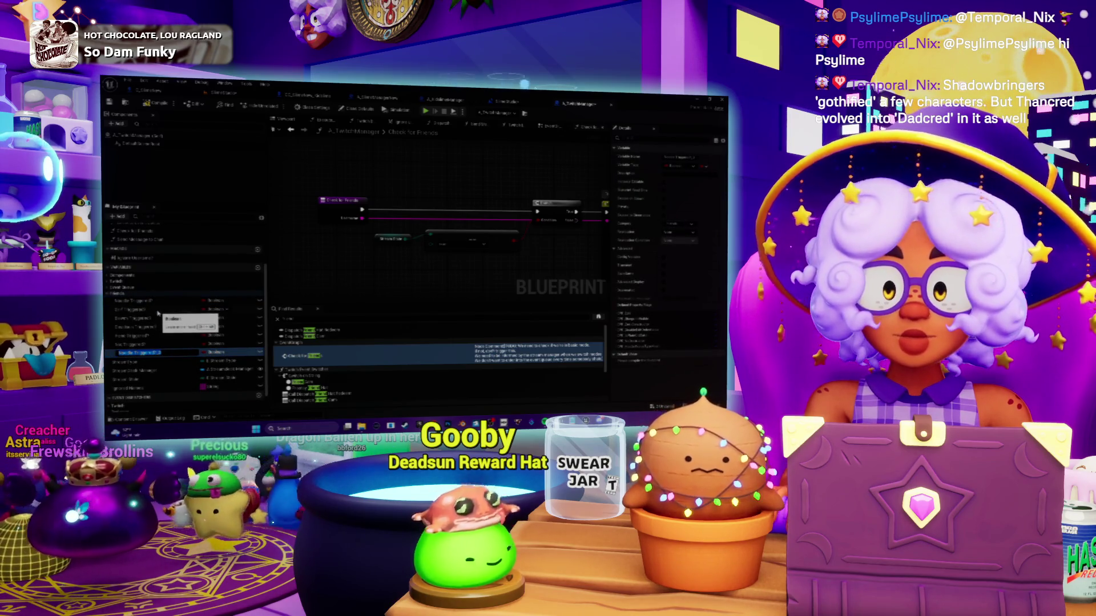
{"action": "type", "text": "nable Frie"}
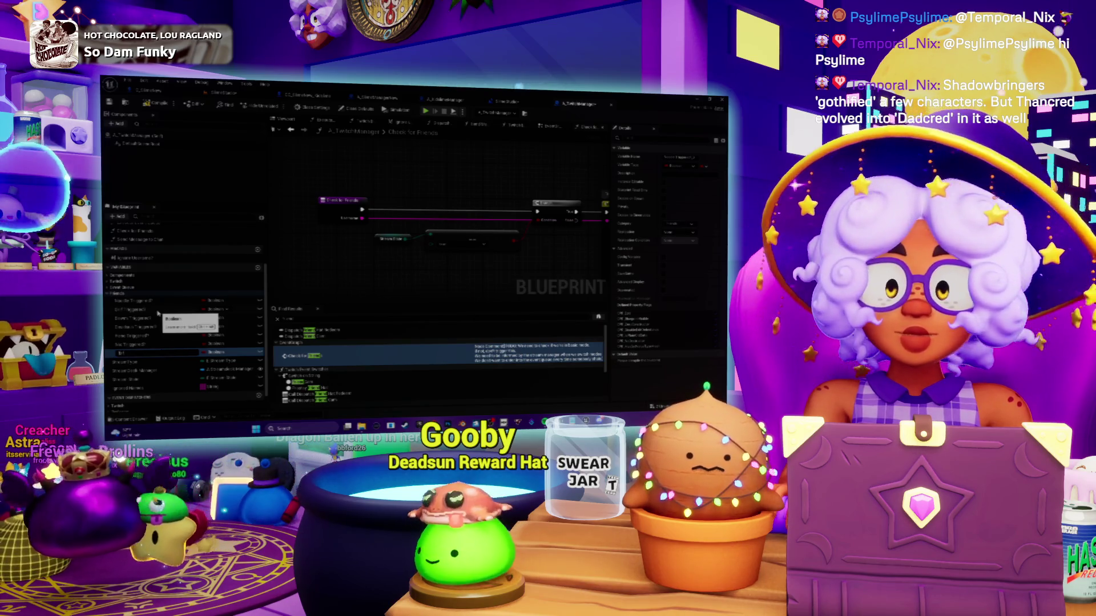
{"action": "type", "text": "nd"}
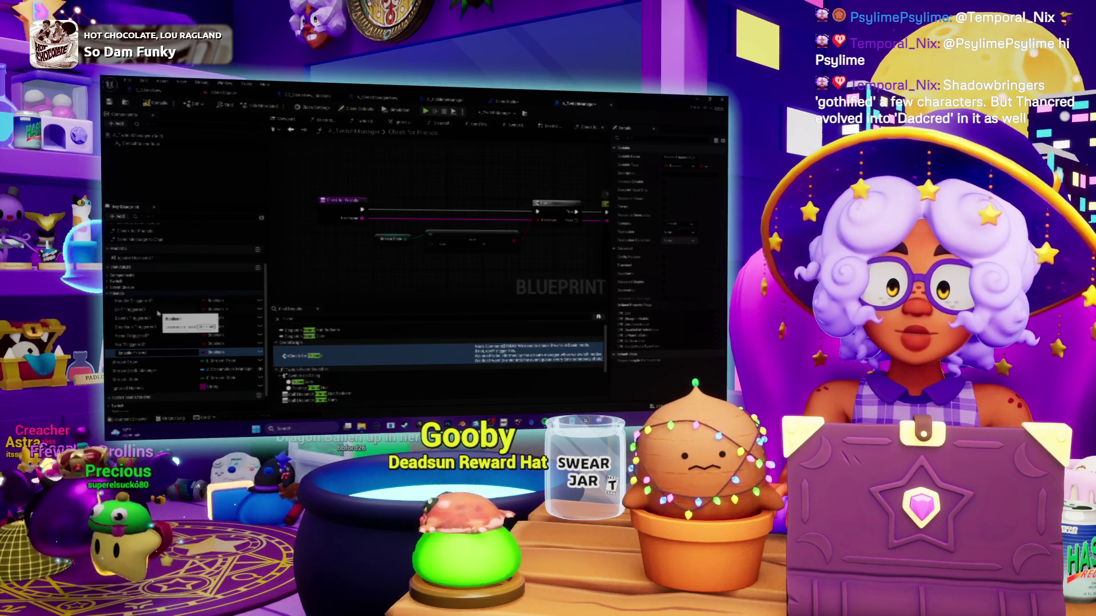
{"action": "key", "text": "Return"}
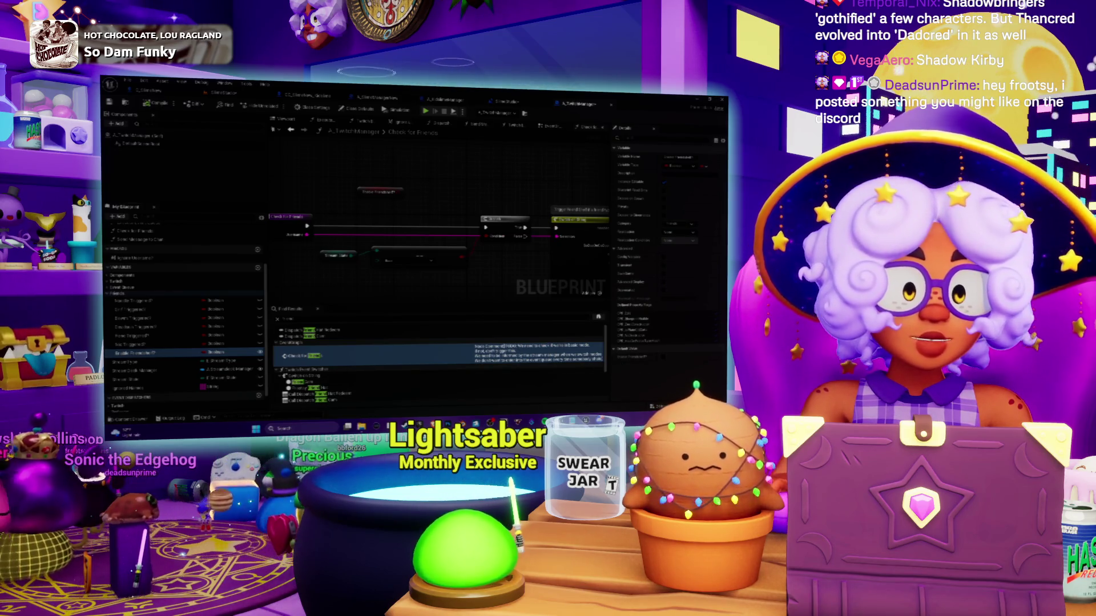
{"action": "key", "text": "alt+Tab"}
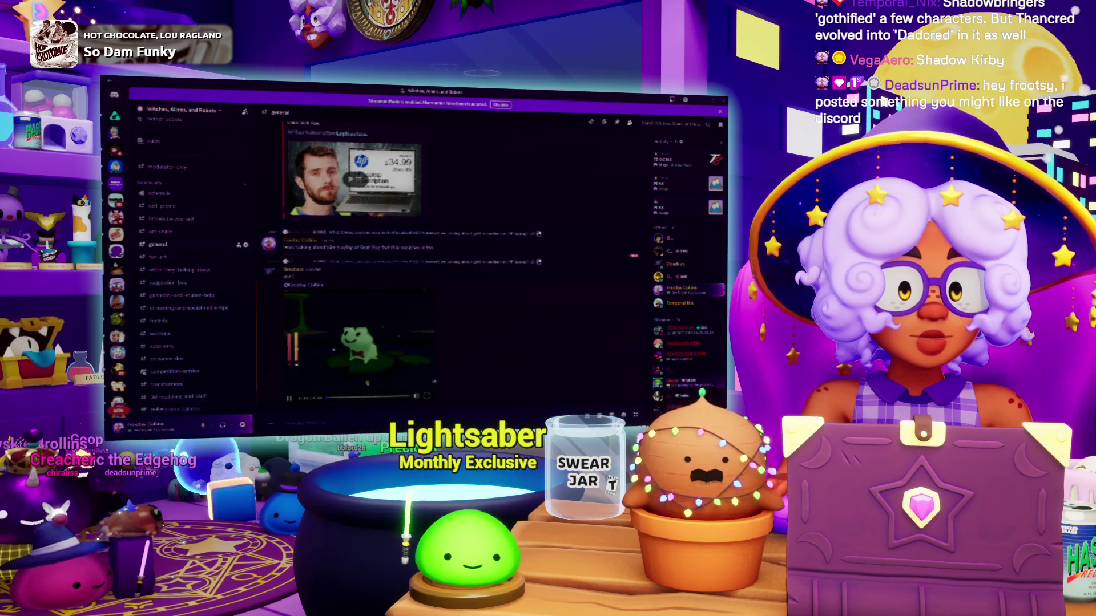
Make the frog video posted in Discord's general channel play fullscreen
{"action": "left_click", "coordinate": [427, 381]}
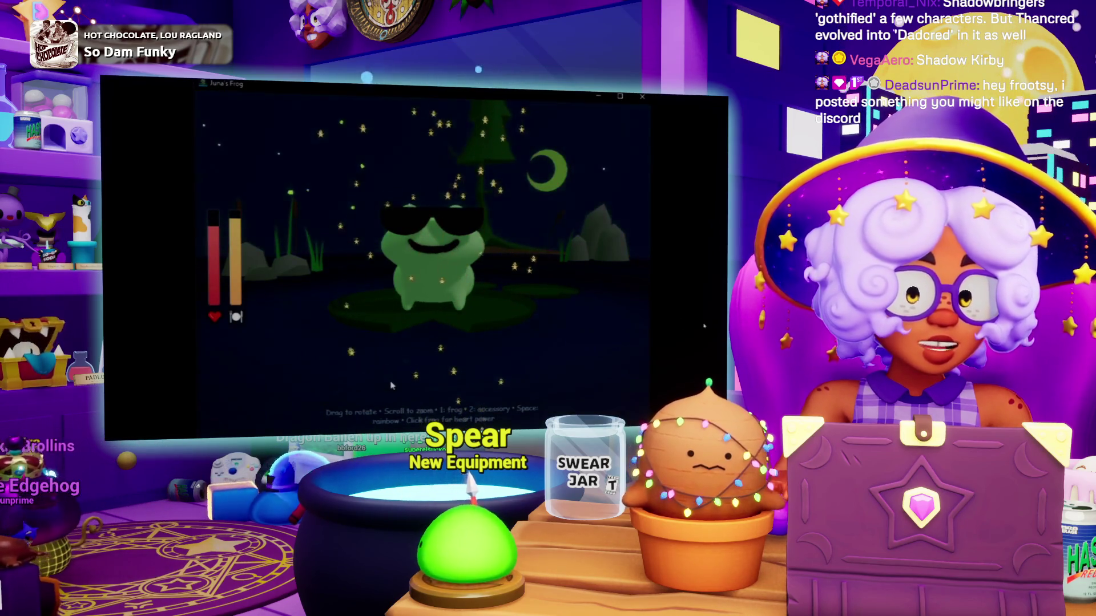
Make the frog release two hearts, exit fullscreen, and return to Unreal Engine
{"action": "left_click", "coordinate": [417, 275]}
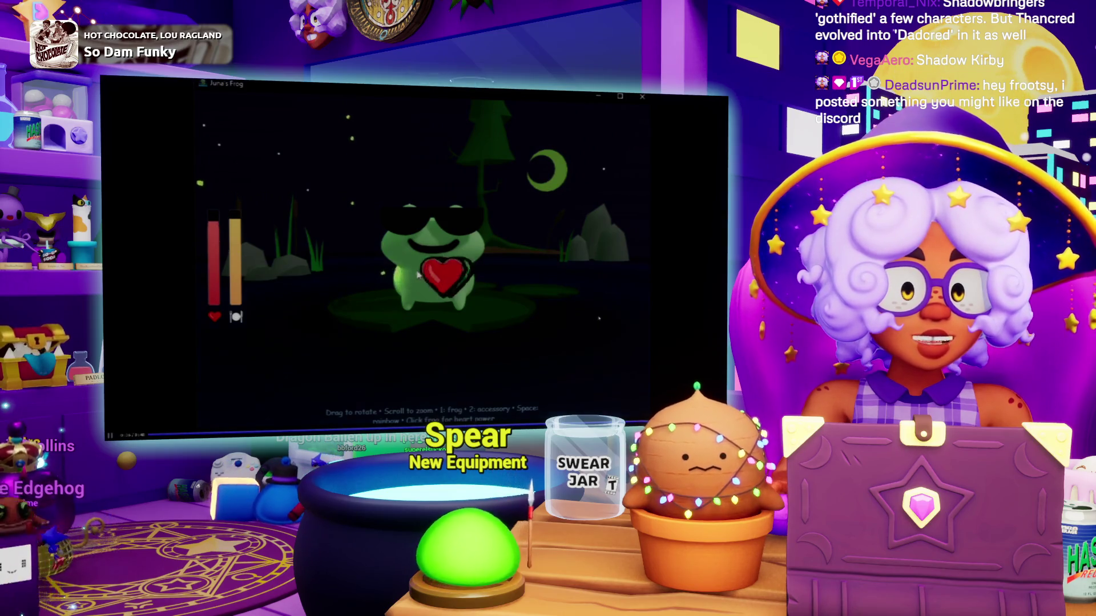
{"action": "left_click", "coordinate": [427, 279]}
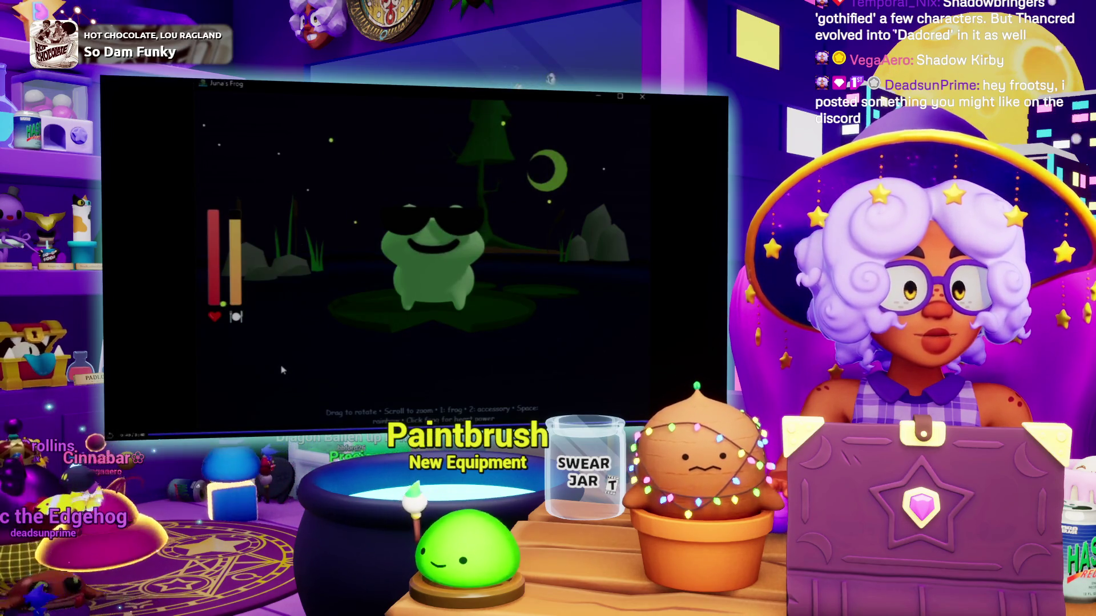
{"action": "key", "text": "Escape"}
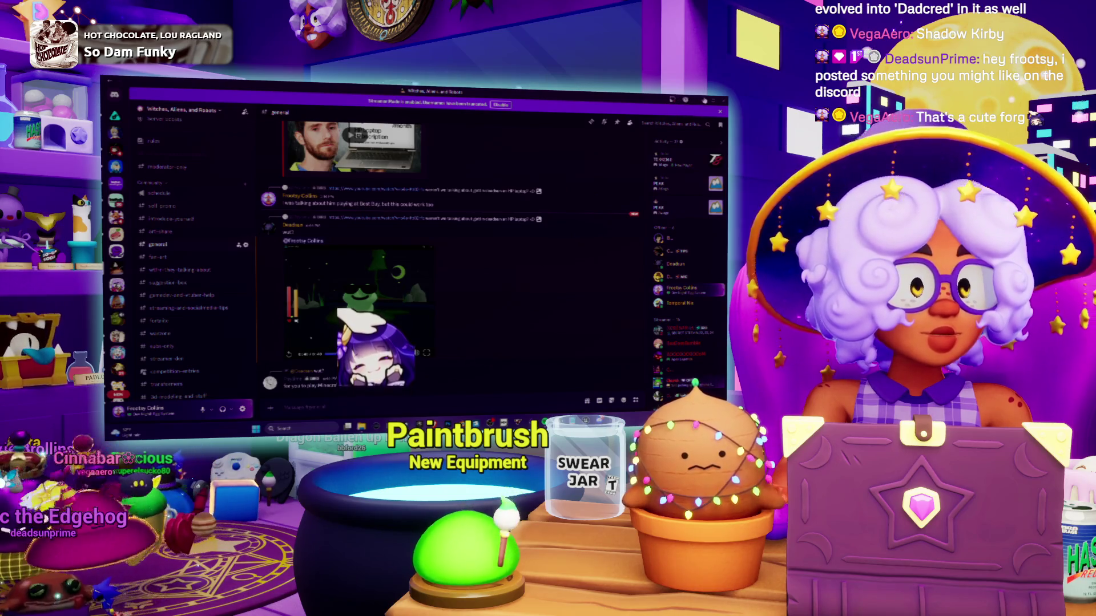
{"action": "key", "text": "alt+Tab"}
Insert a node onto the exec wire before the selected node, then select a Boolean variable
{"action": "left_click_drag", "start_coordinate": [362, 296], "coordinate": [264, 263]}
{"action": "left_click_drag", "start_coordinate": [410, 271], "coordinate": [453, 281]}
{"action": "left_click_drag", "start_coordinate": [434, 194], "coordinate": [451, 185]}
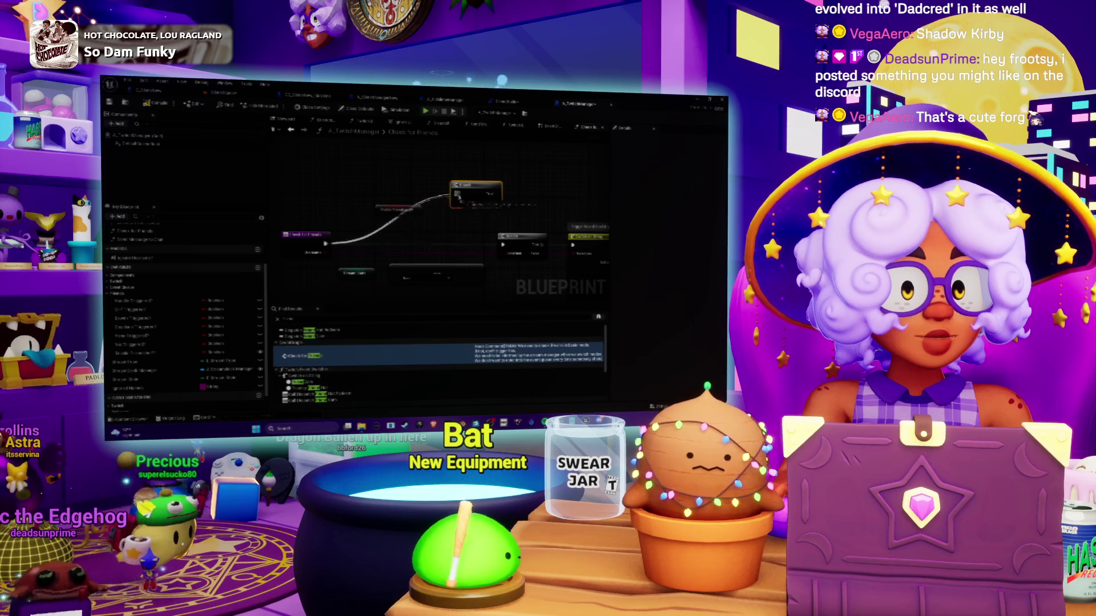
{"action": "left_click_drag", "start_coordinate": [432, 239], "coordinate": [488, 245]}
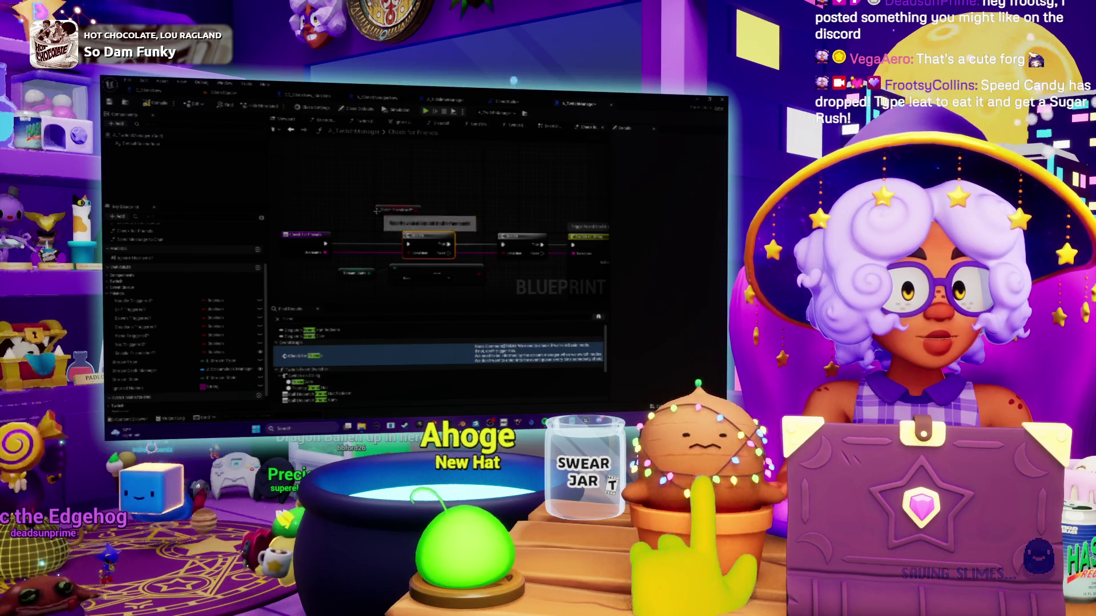
{"action": "left_click_drag", "start_coordinate": [398, 209], "coordinate": [358, 246]}
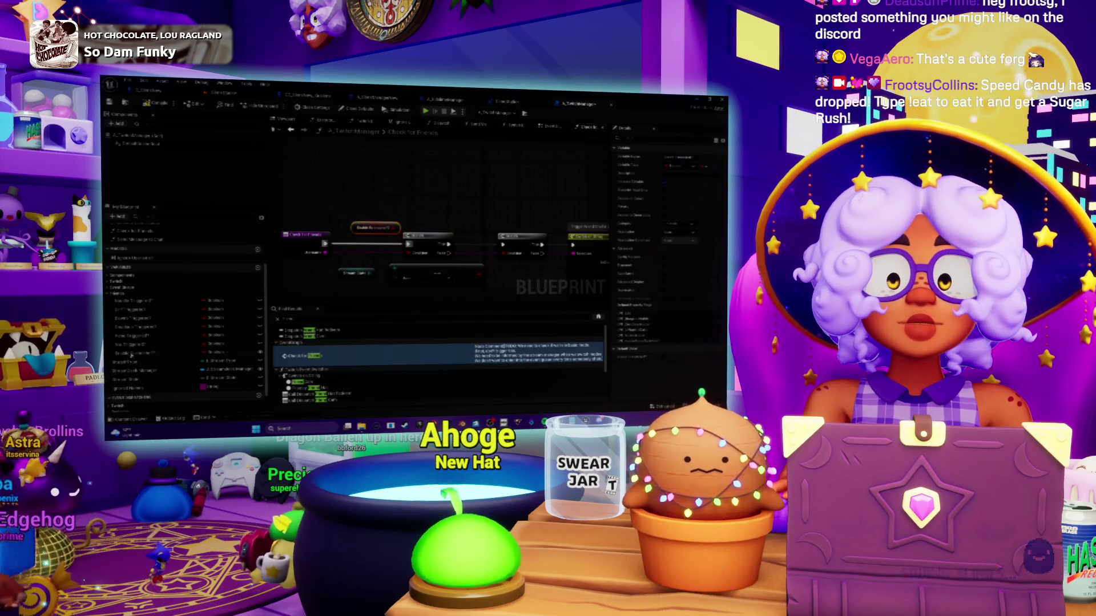
{"action": "left_click", "coordinate": [134, 353]}
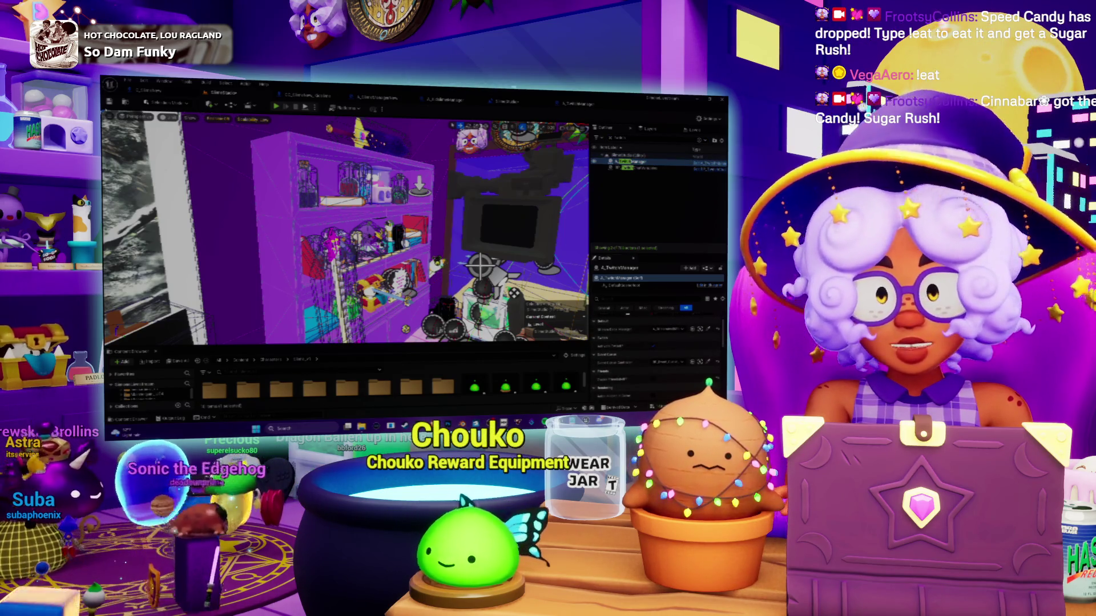
Save, play the level in the editor, and view the Blueprint paused at its breakpoint
{"action": "key", "text": "ctrl+s"}
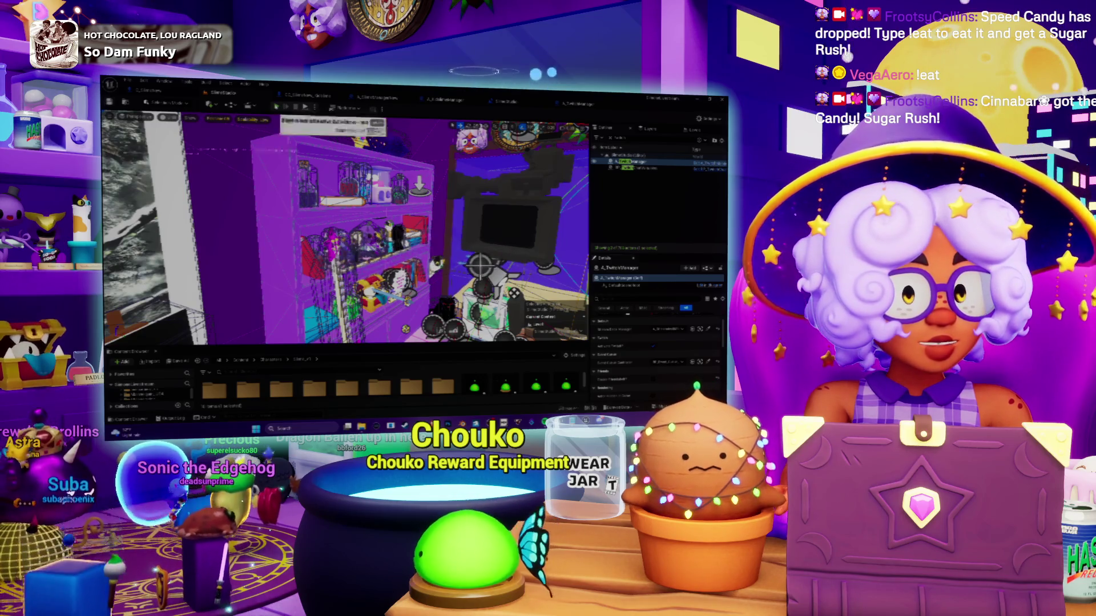
{"action": "key", "text": "alt+p"}
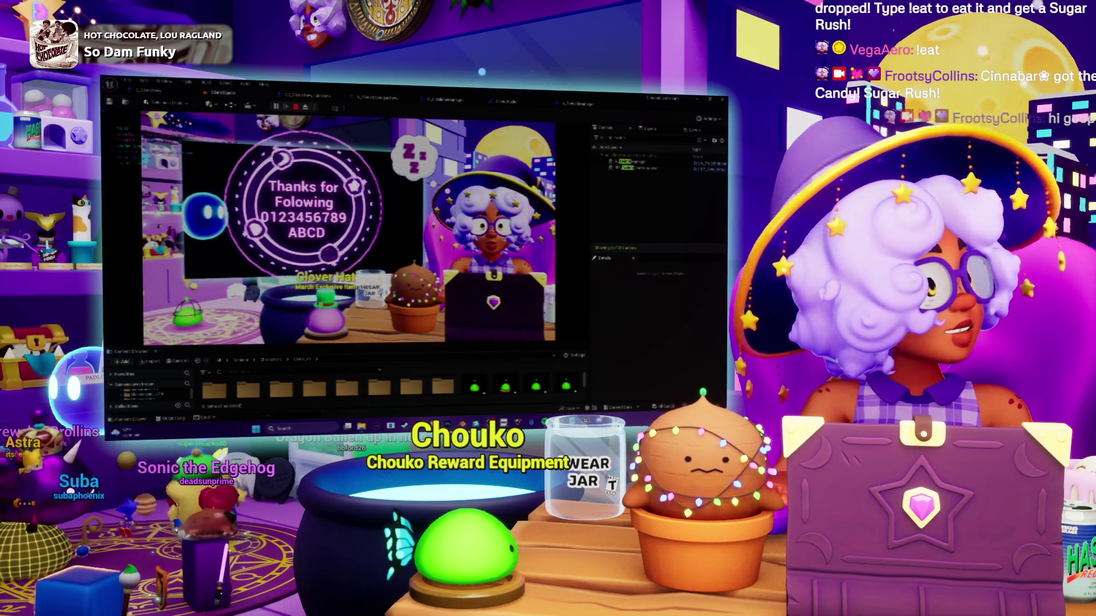
{"action": "left_click", "coordinate": [305, 95]}
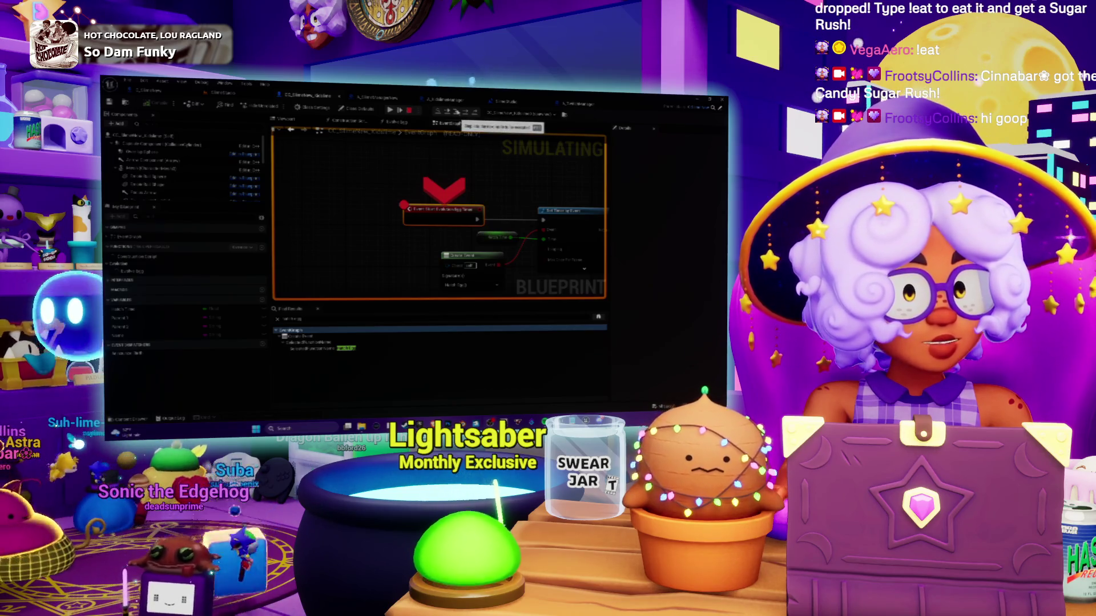
Step execution onto the Set Timer by Event node, resume past the breakpoint, and stop the play session
{"action": "key", "text": "F10"}
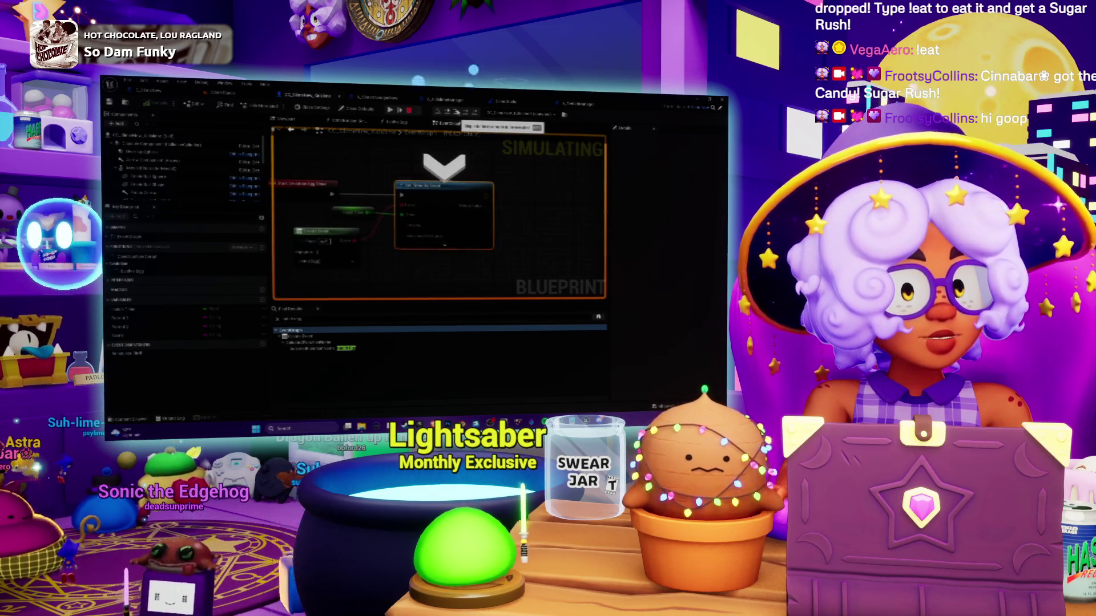
{"action": "left_click", "coordinate": [456, 111]}
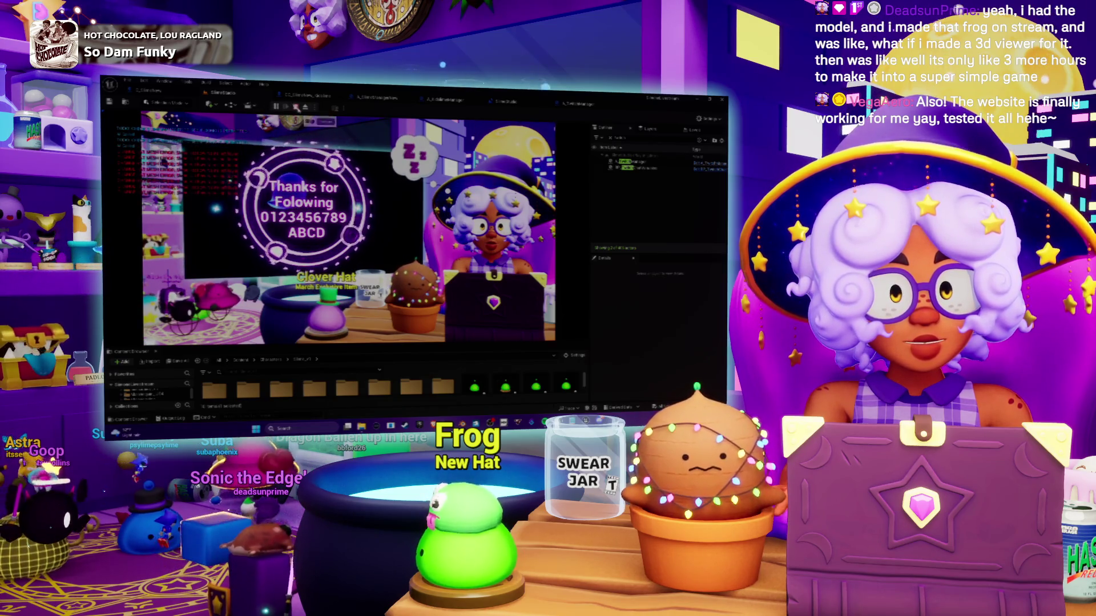
{"action": "key", "text": "Escape"}
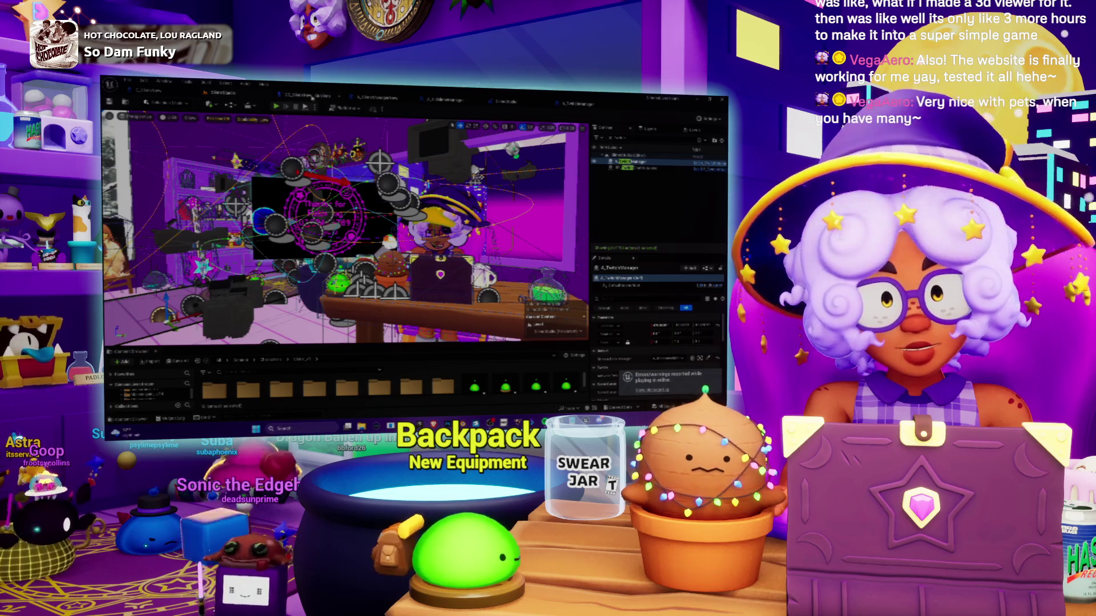
Bring up the CC_SlimeNew graph centred on its event nodes, then go to Twitch in the web browser
{"action": "left_click", "coordinate": [311, 96]}
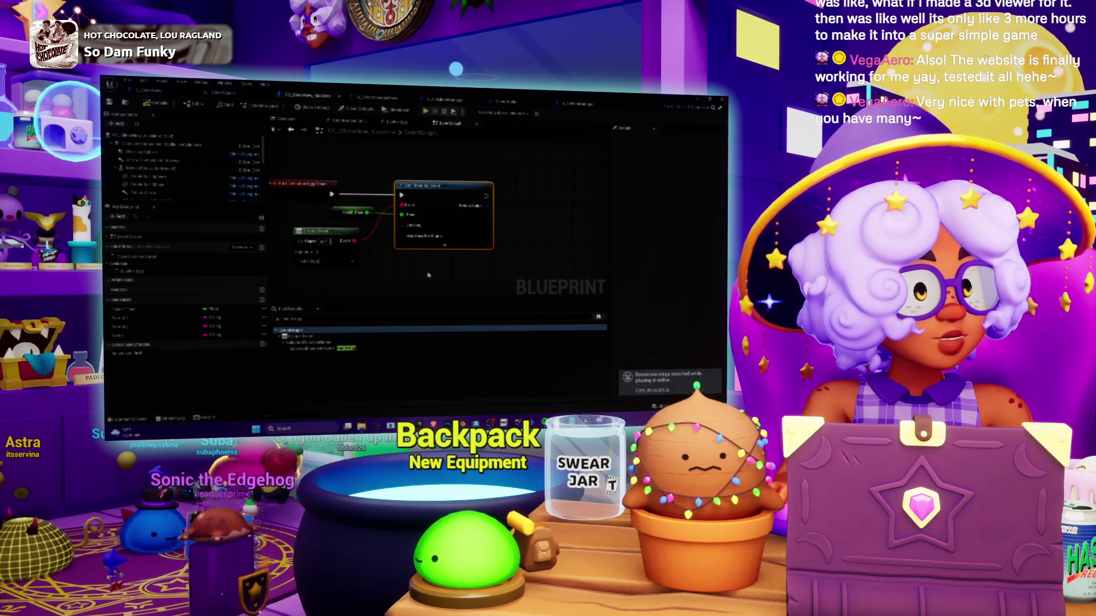
{"action": "left_click_drag", "start_coordinate": [428, 275], "coordinate": [488, 257]}
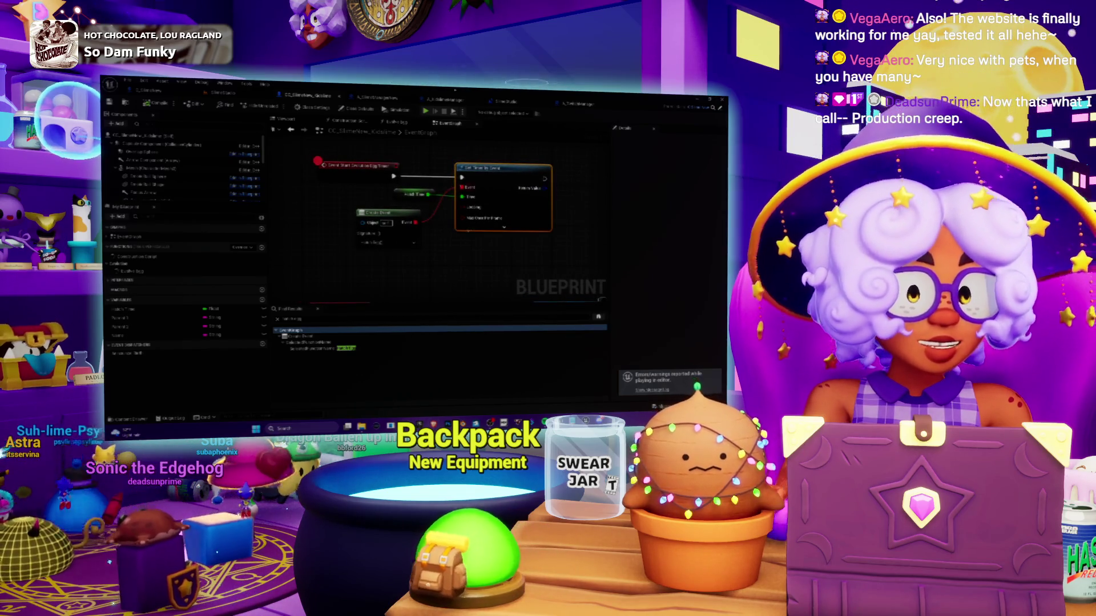
{"action": "key", "text": "alt+Tab"}
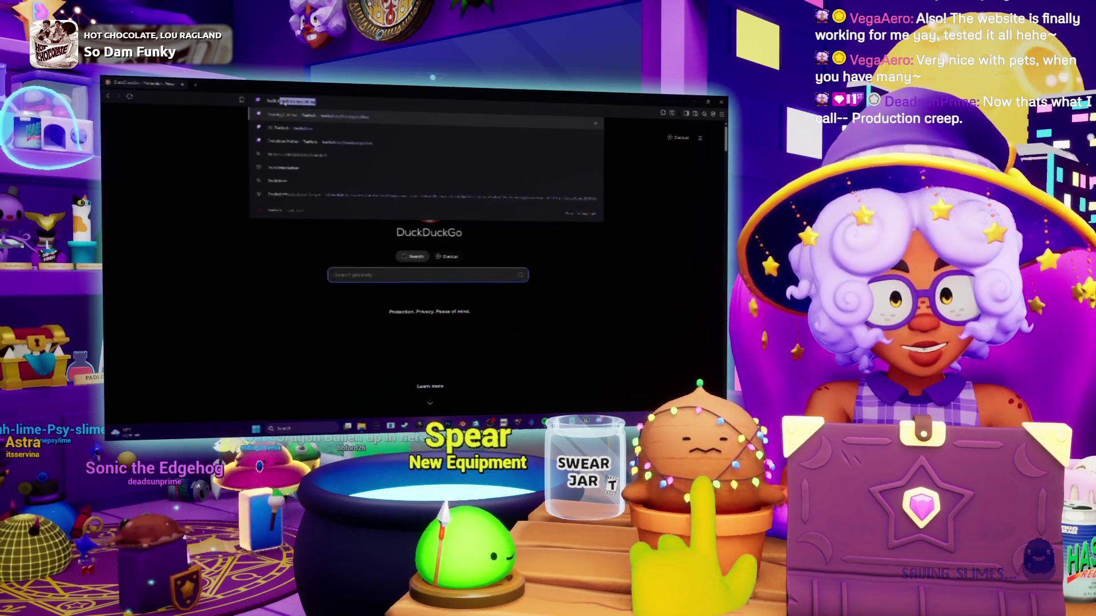
{"action": "key", "text": "Return"}
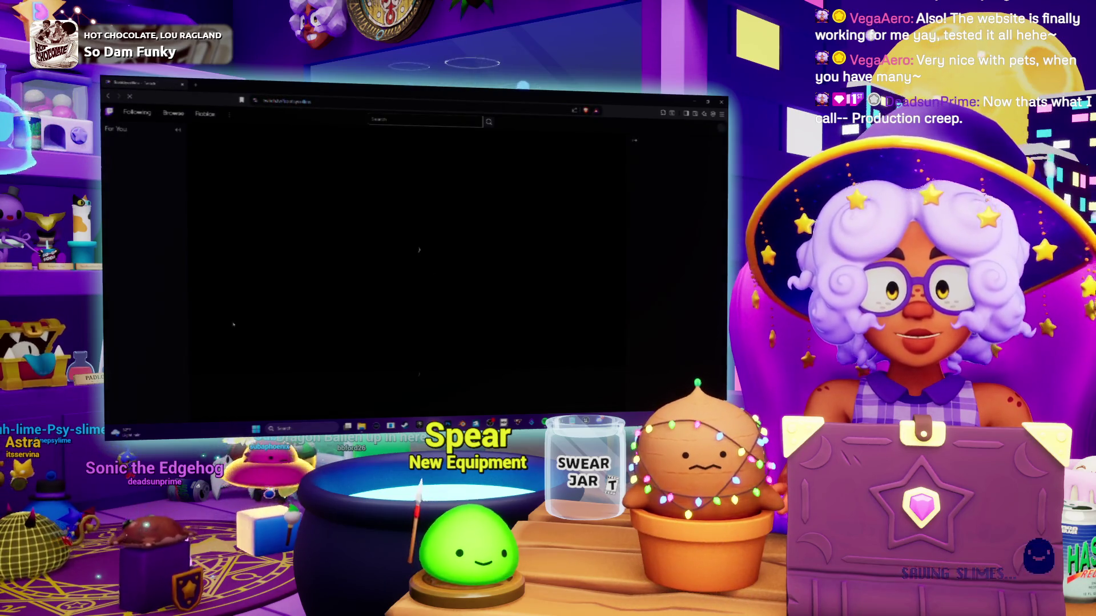
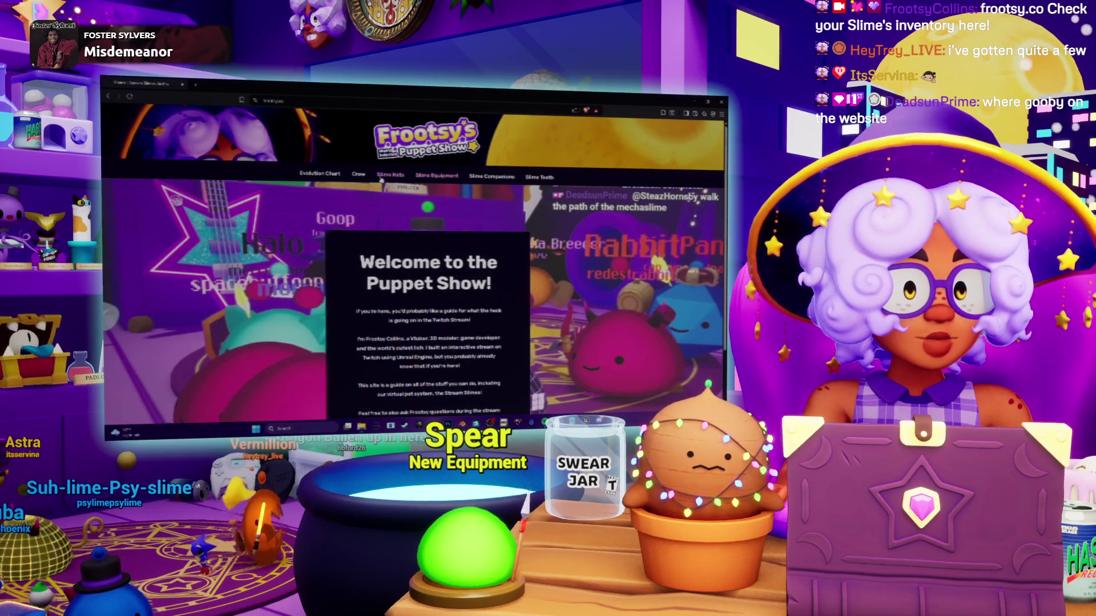
Open the Slime Hats page and filter the grid to Event Exclusive hats
{"action": "left_click", "coordinate": [390, 174]}
{"action": "scroll", "coordinate": [471, 198], "scroll_direction": "down", "scroll_amount": 5}
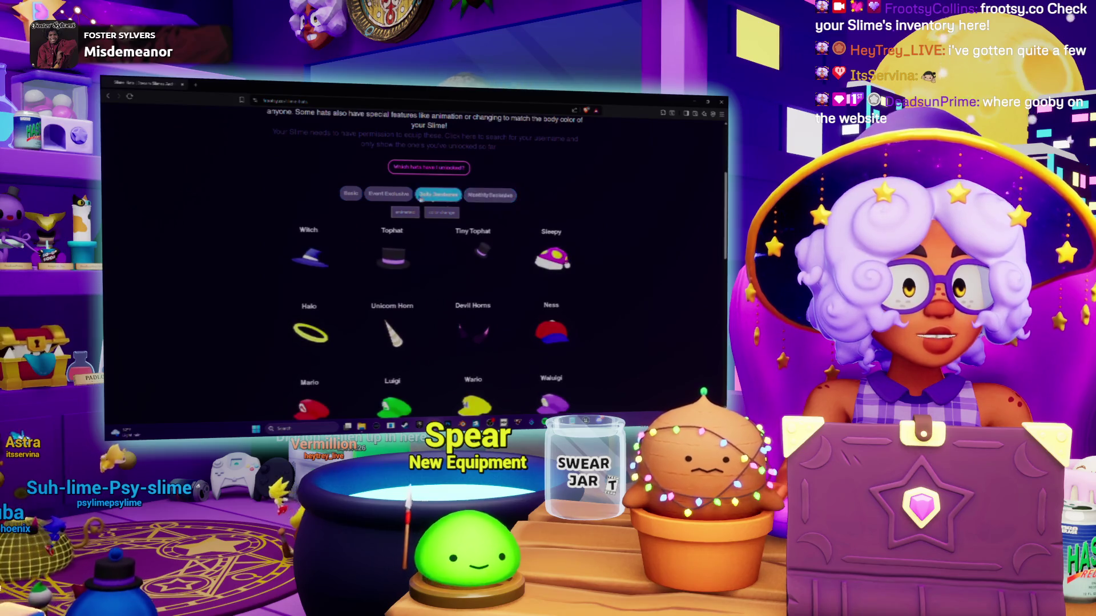
{"action": "left_click", "coordinate": [382, 197]}
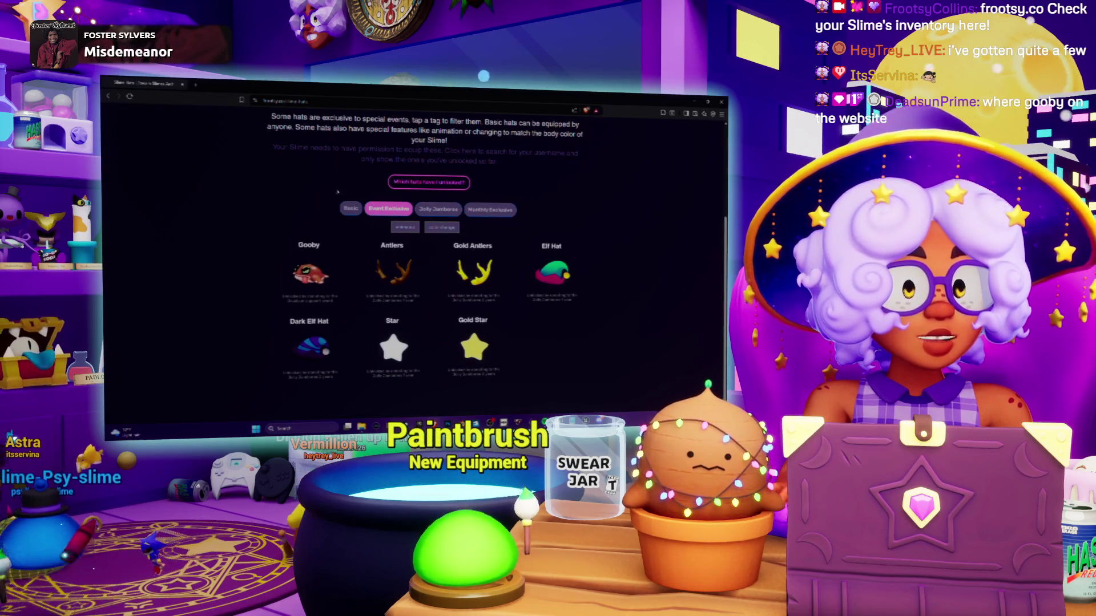
Open the 'which hats have I unlocked' lookup and scroll through its hat list
{"action": "left_click", "coordinate": [406, 186]}
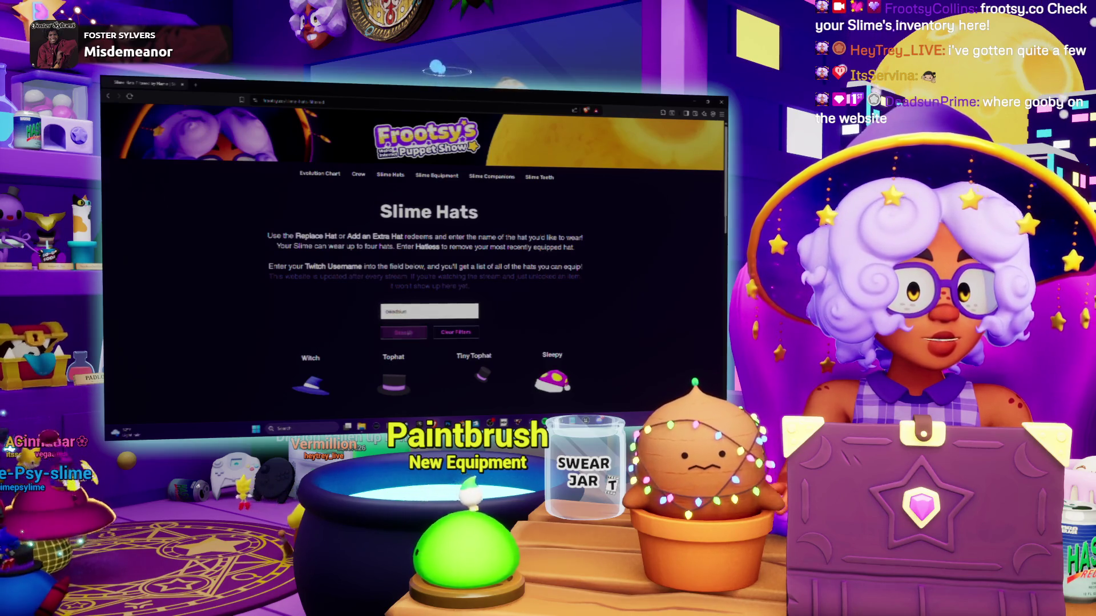
{"action": "scroll", "coordinate": [283, 227], "scroll_direction": "down", "scroll_amount": 10}
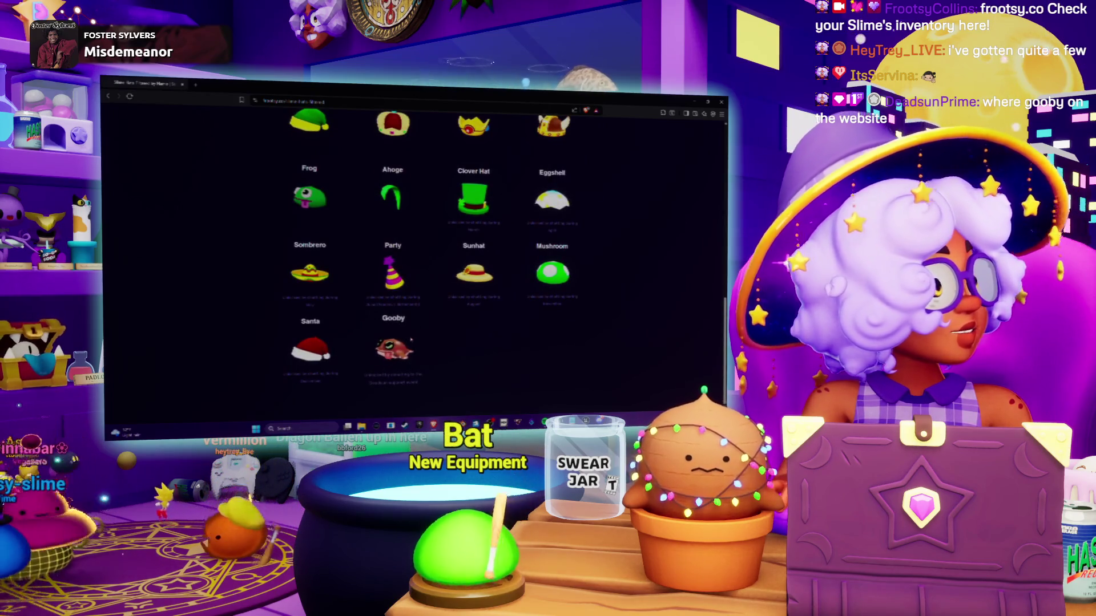
{"action": "scroll", "coordinate": [415, 257], "scroll_direction": "up", "scroll_amount": 10}
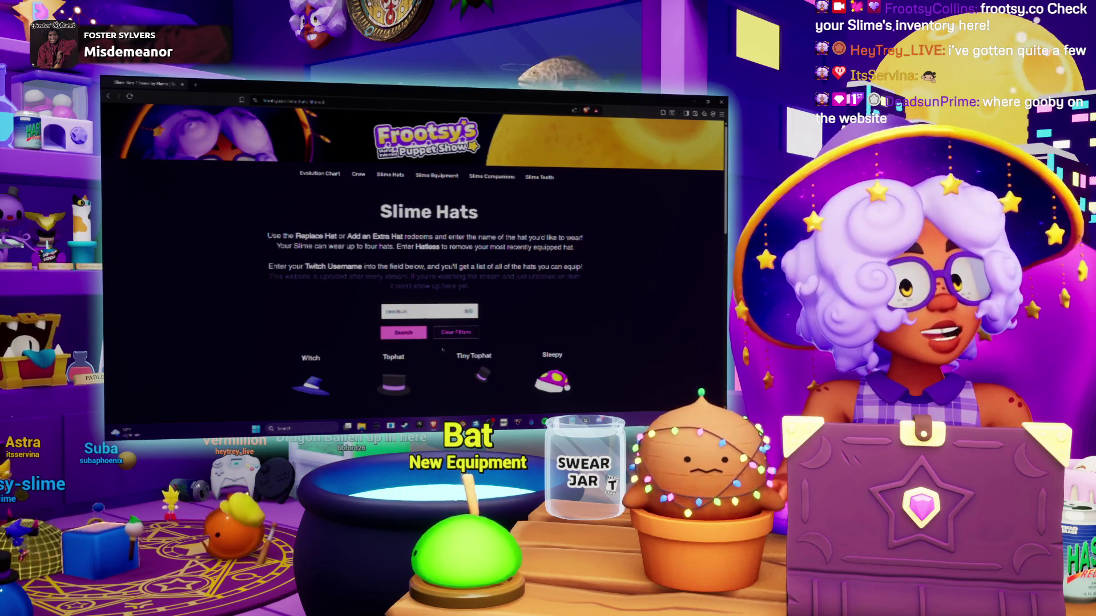
{"action": "scroll", "coordinate": [351, 311], "scroll_direction": "down", "scroll_amount": 10}
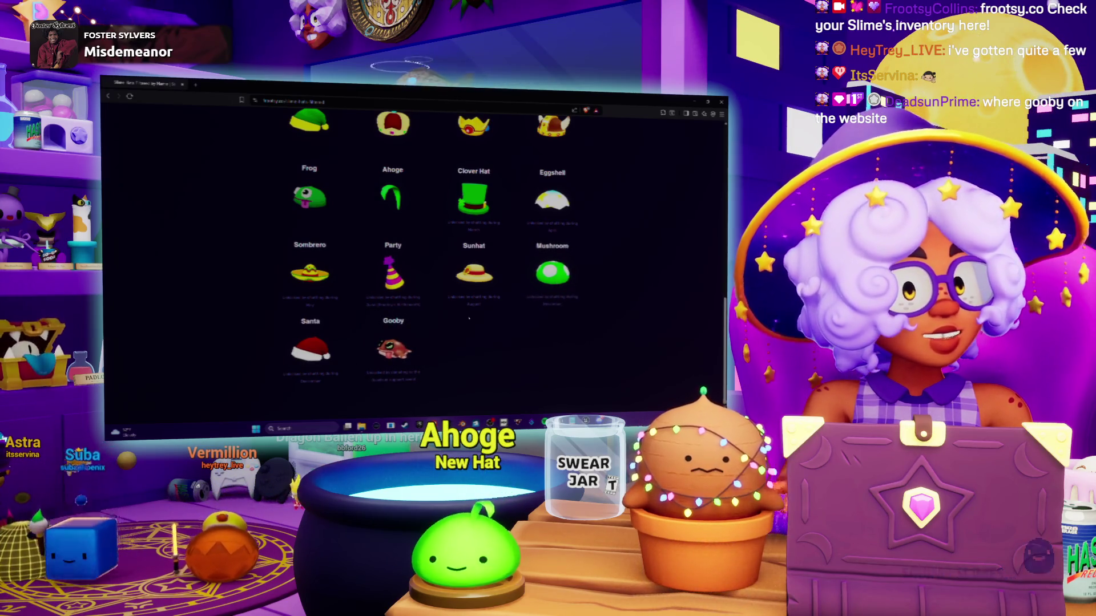
{"action": "scroll", "coordinate": [521, 370], "scroll_direction": "up", "scroll_amount": 15}
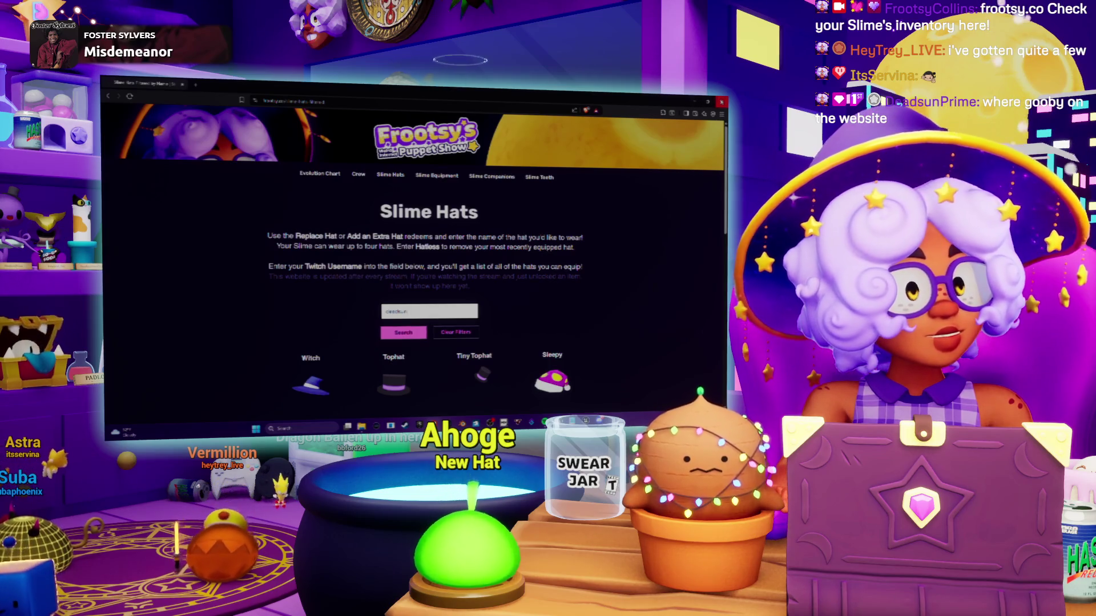
{"action": "key", "text": "alt+Tab"}
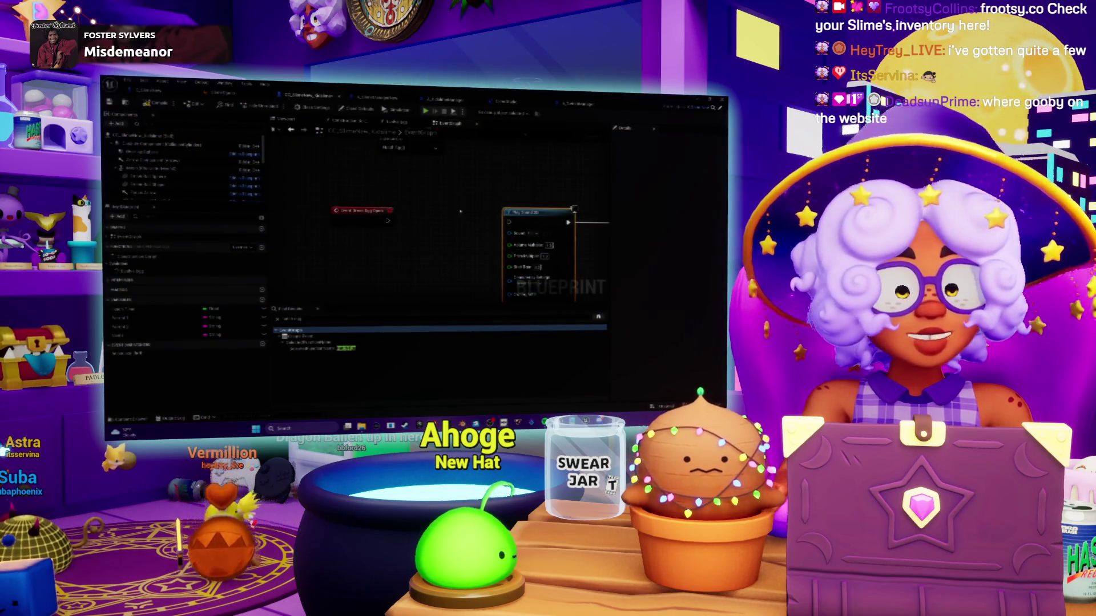
Switch from the current graph to the C_SlimeNew event graph
{"action": "mouse_move", "coordinate": [482, 209]}
{"action": "left_mouse_down"}
{"action": "mouse_move", "coordinate": [447, 240]}
{"action": "mouse_move", "coordinate": [460, 270]}
{"action": "left_mouse_up"}
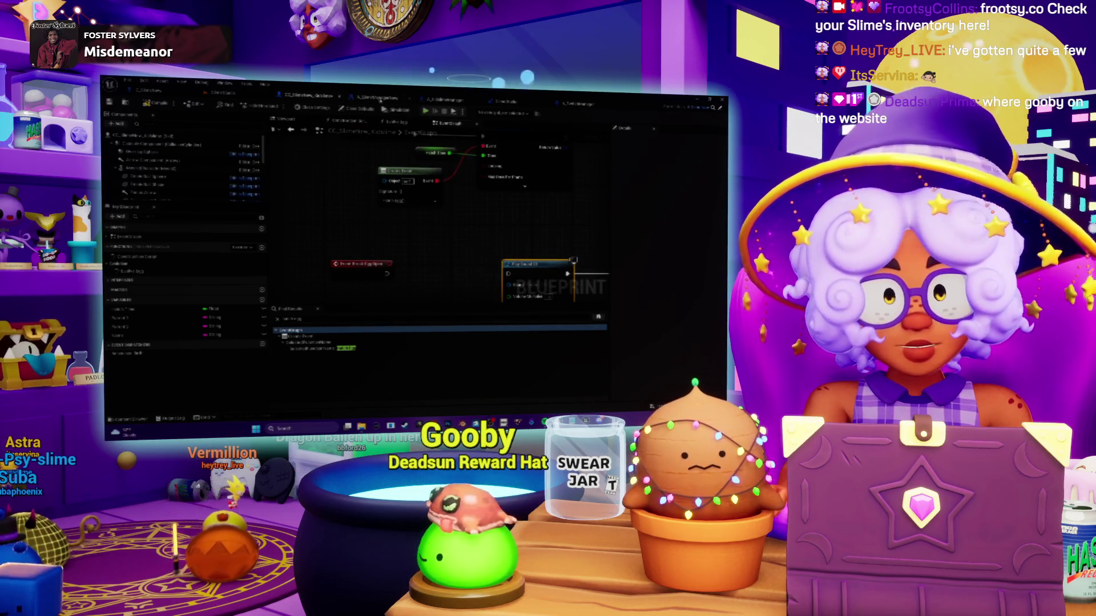
{"action": "left_click", "coordinate": [380, 99]}
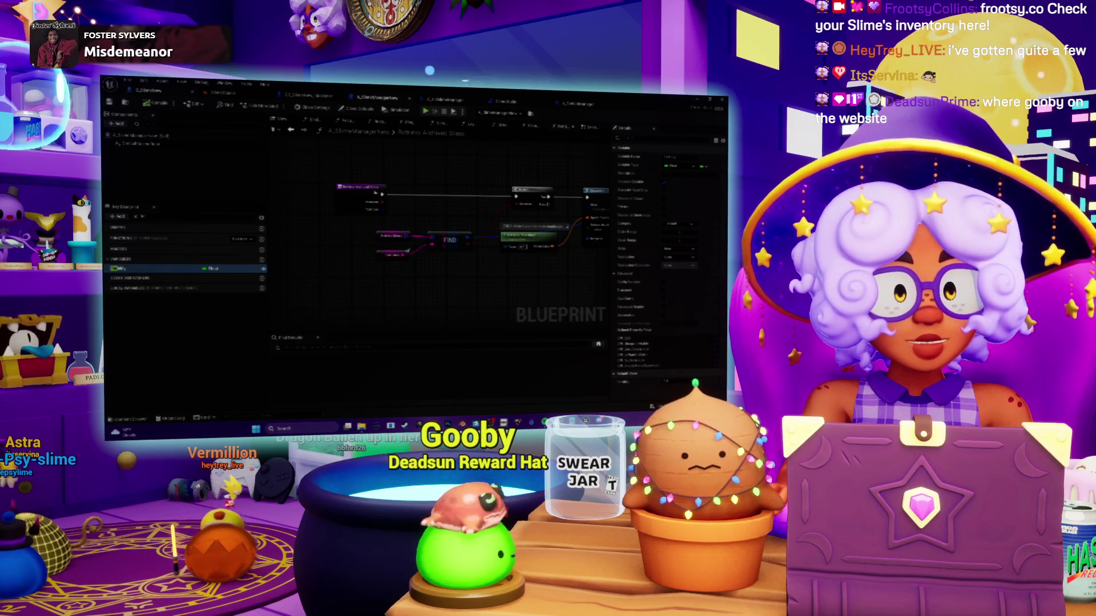
{"action": "left_click", "coordinate": [380, 100]}
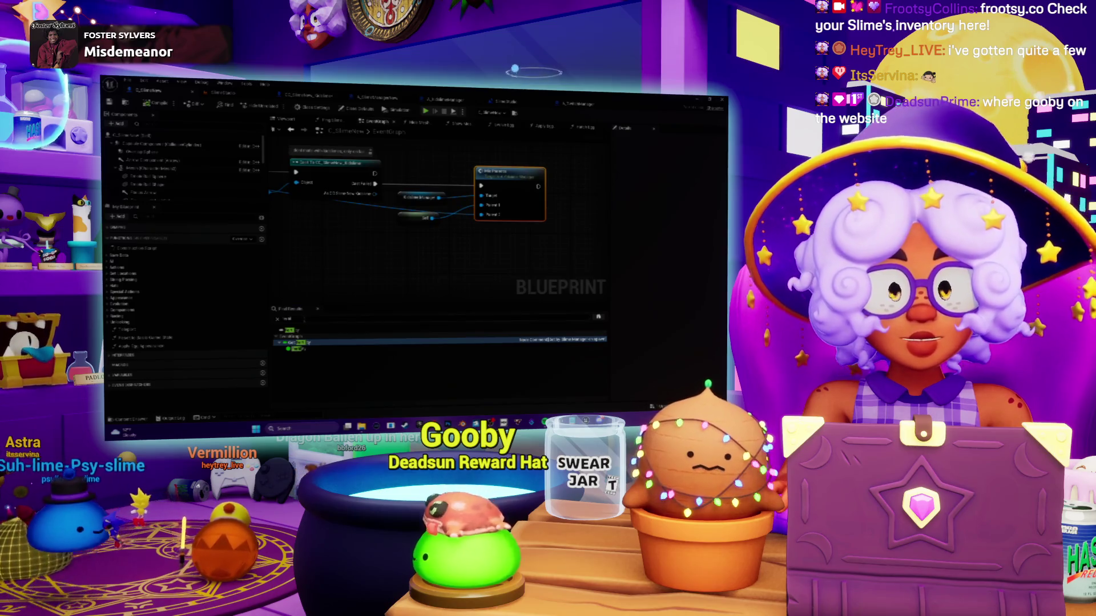
Rerun the Find Results search and jump to the SelectActorName and HatchEgg matches
{"action": "left_click", "coordinate": [310, 319]}
{"action": "left_click", "coordinate": [310, 319]}
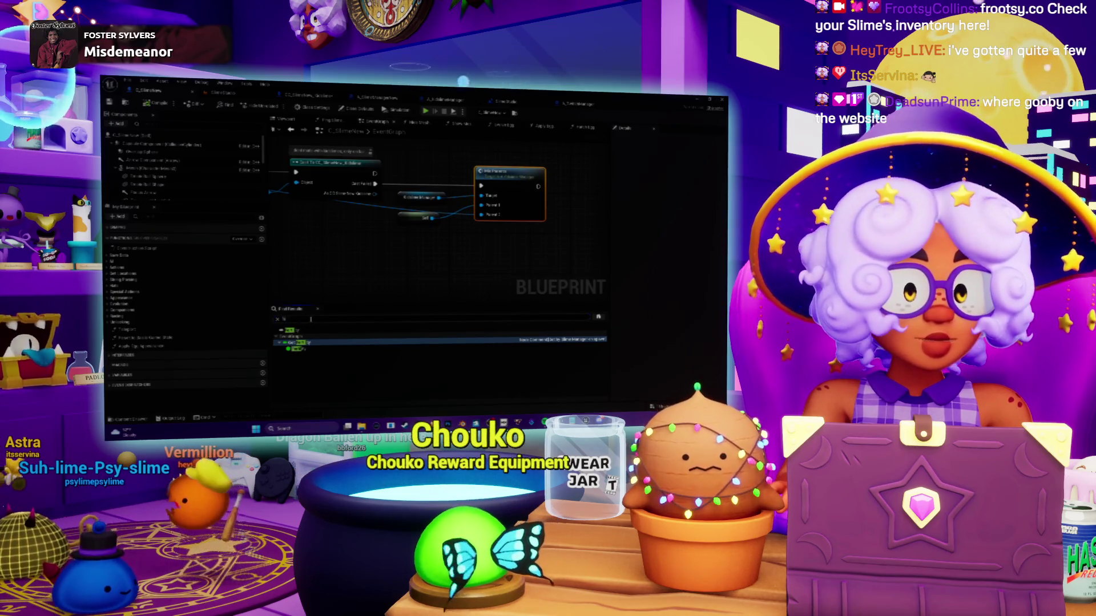
{"action": "key", "text": "Return"}
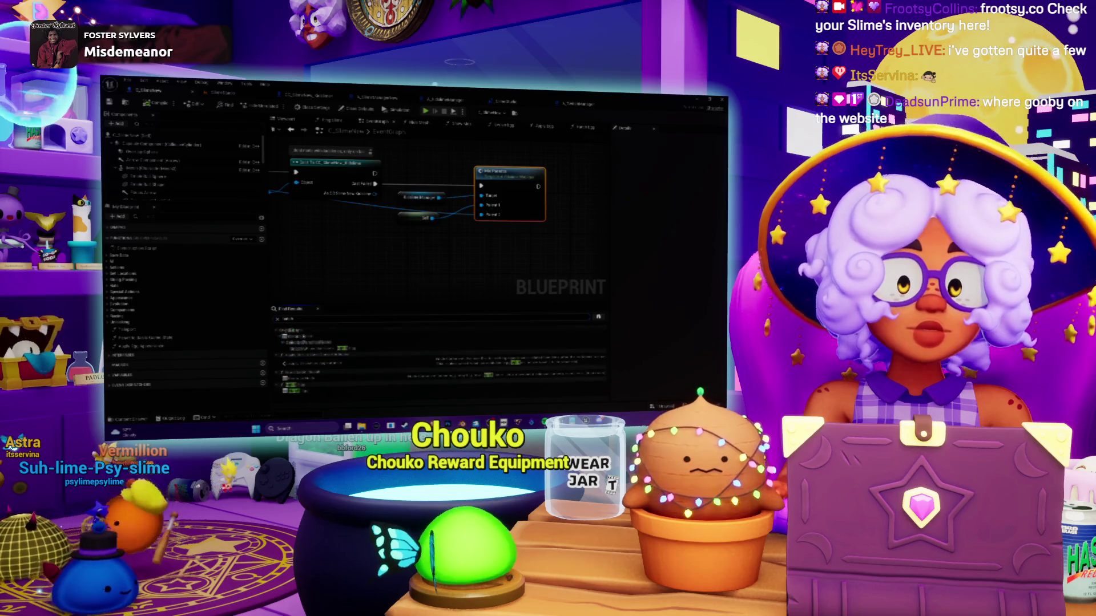
{"action": "left_click", "coordinate": [320, 348]}
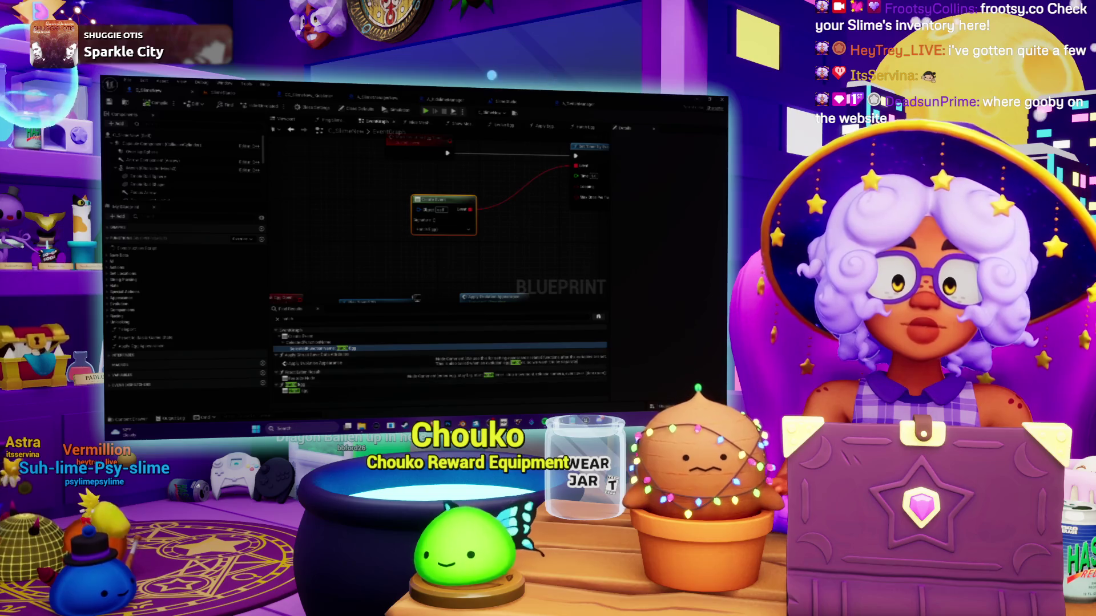
{"action": "left_click", "coordinate": [292, 384]}
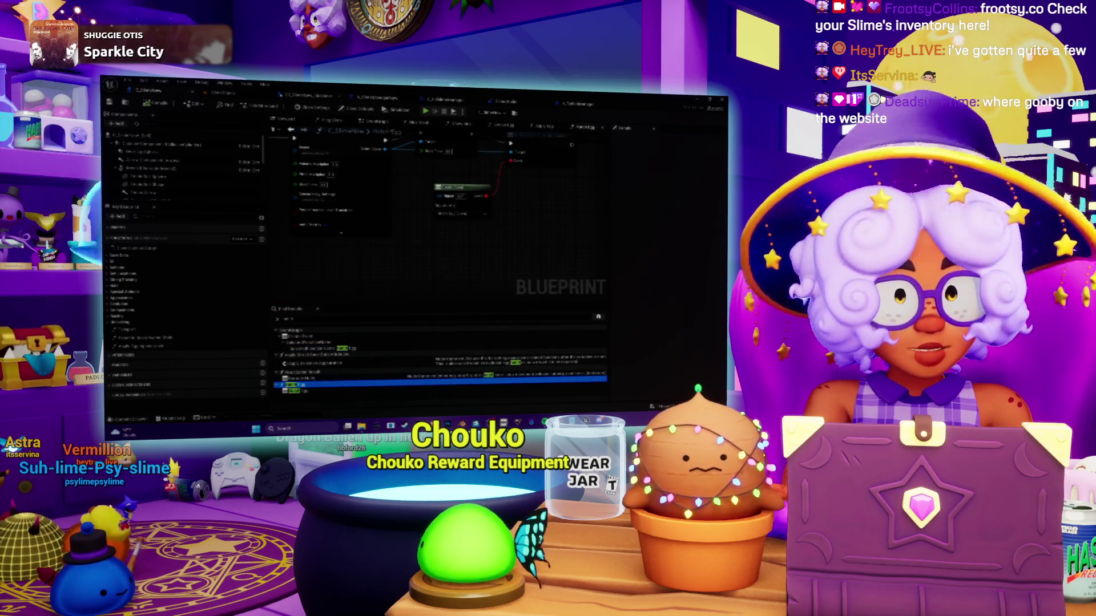
{"action": "left_click", "coordinate": [258, 97]}
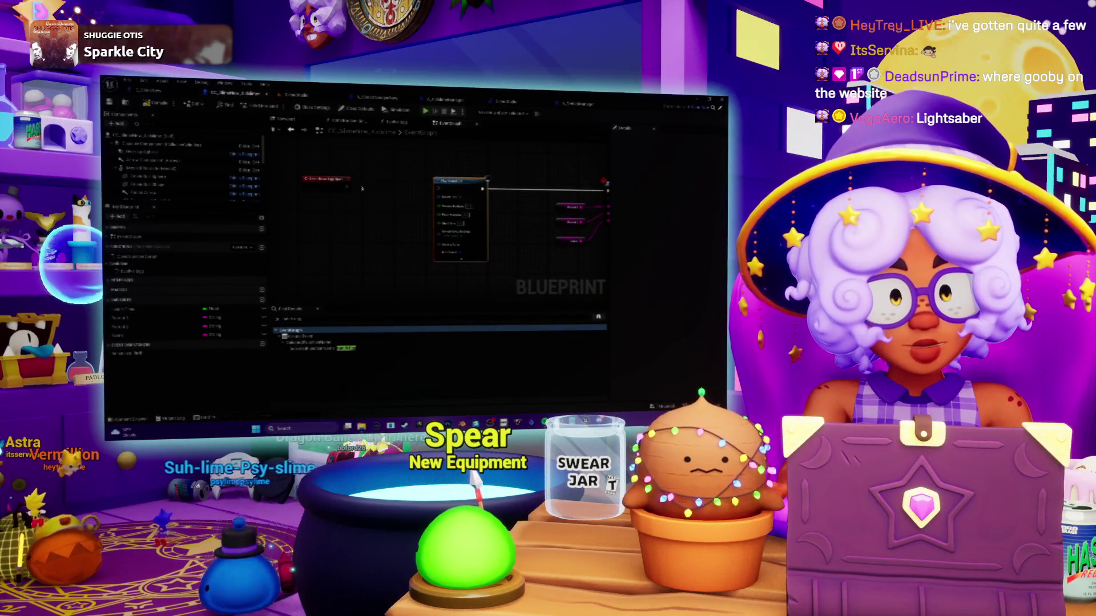
{"action": "scroll", "coordinate": [335, 169], "scroll_direction": "down", "scroll_amount": 1}
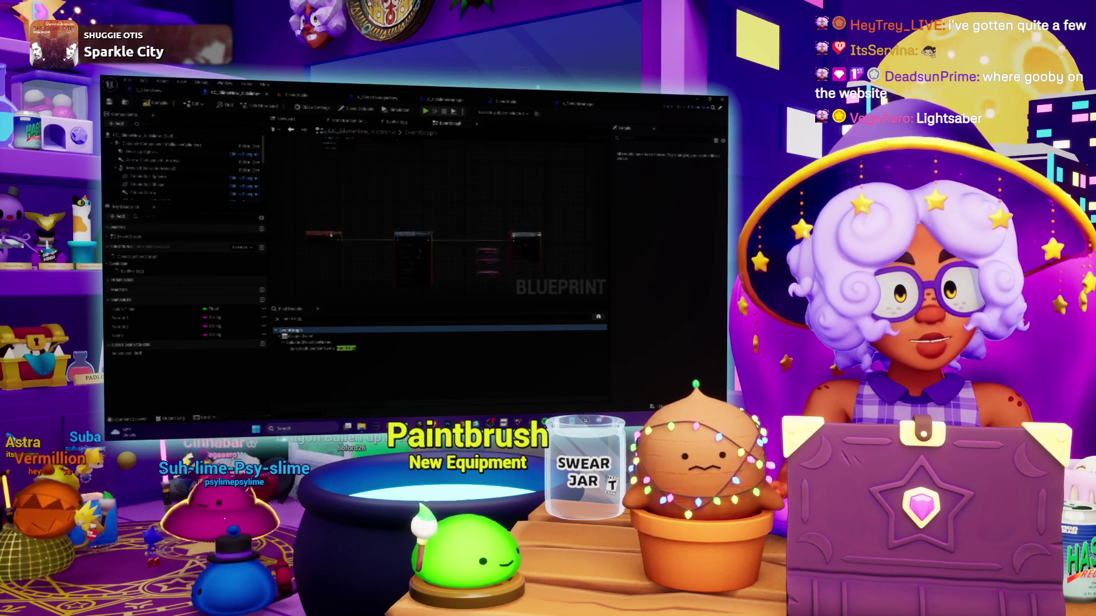
Dismiss the All Actions menu without adding nodes, then open a function graph from My Blueprint
{"action": "right_click", "coordinate": [373, 190]}
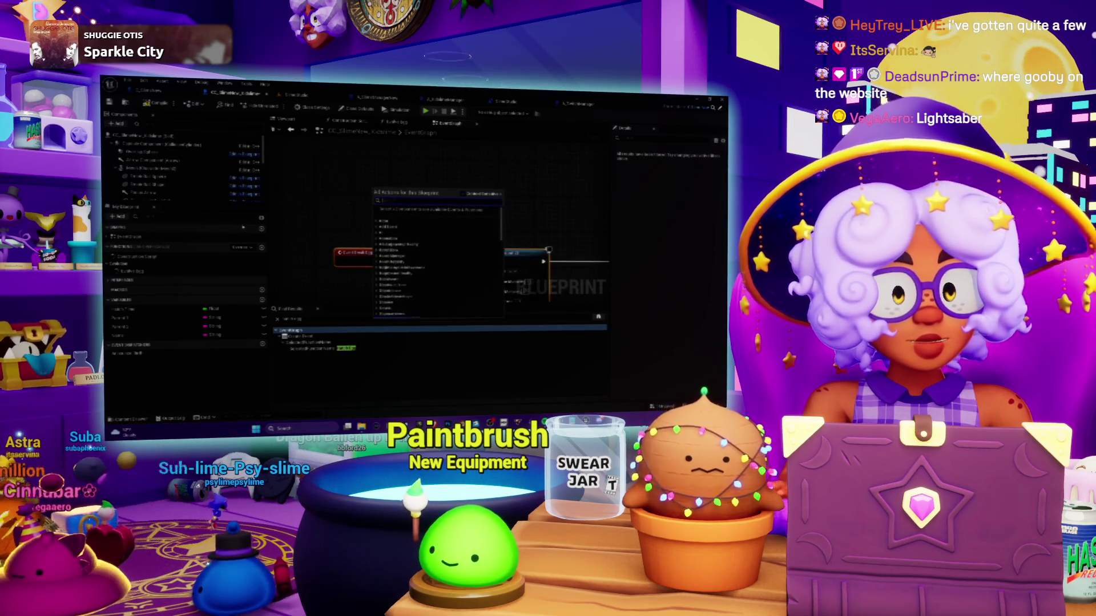
{"action": "right_click", "coordinate": [261, 156]}
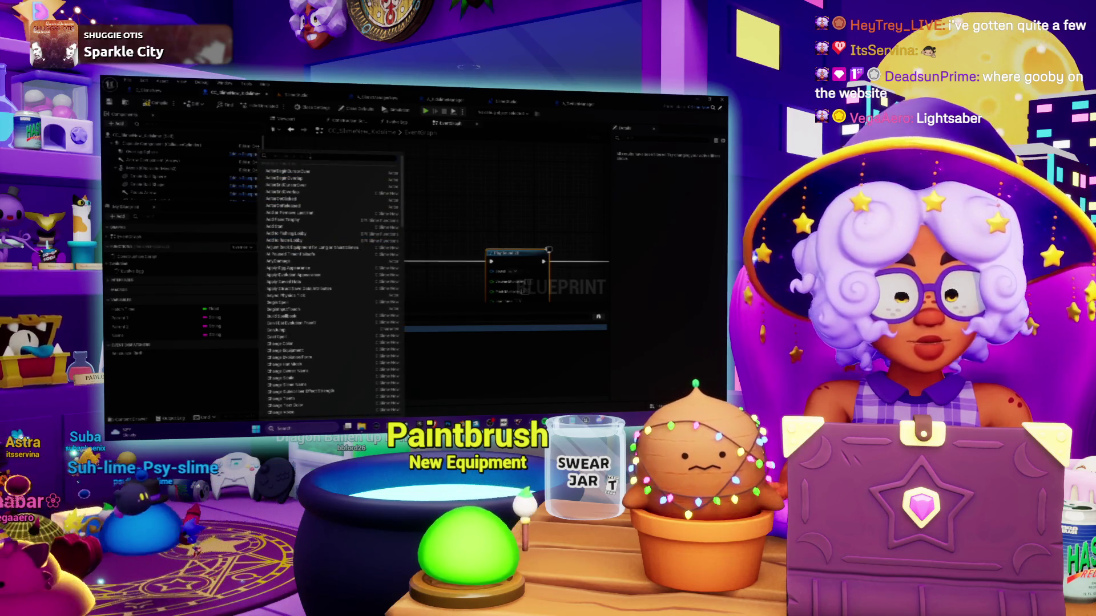
{"action": "key", "text": "Escape"}
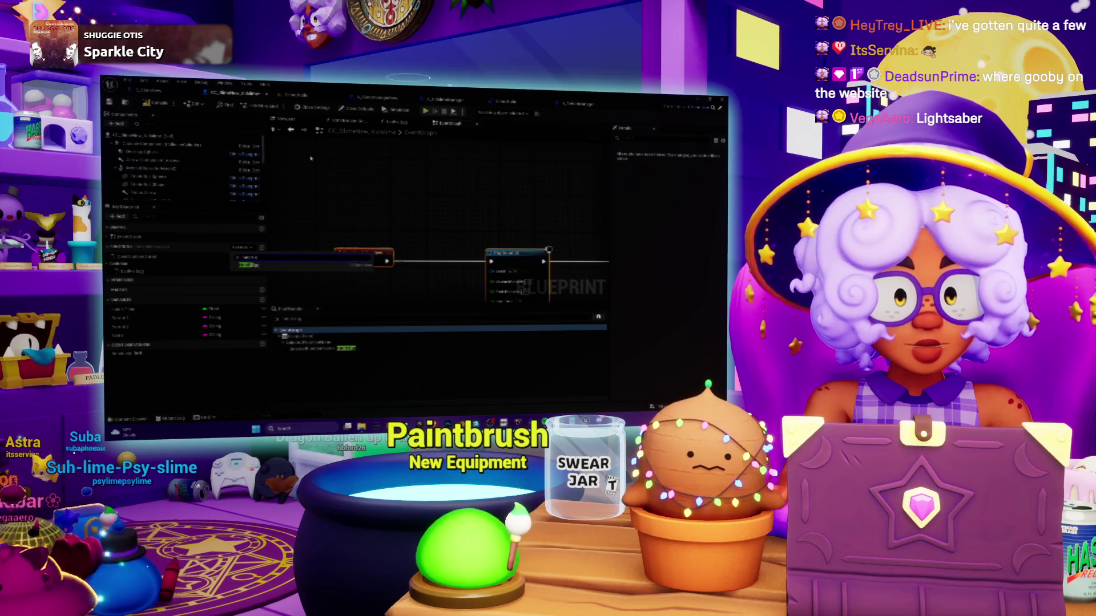
{"action": "double_click", "coordinate": [261, 269]}
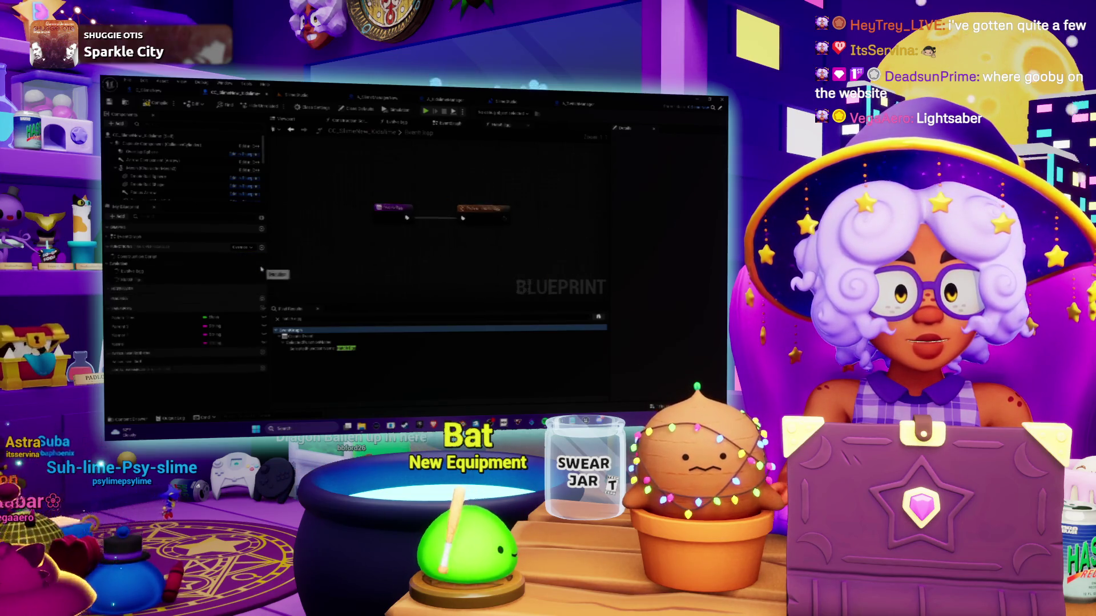
{"action": "left_click_drag", "start_coordinate": [451, 186], "coordinate": [407, 157]}
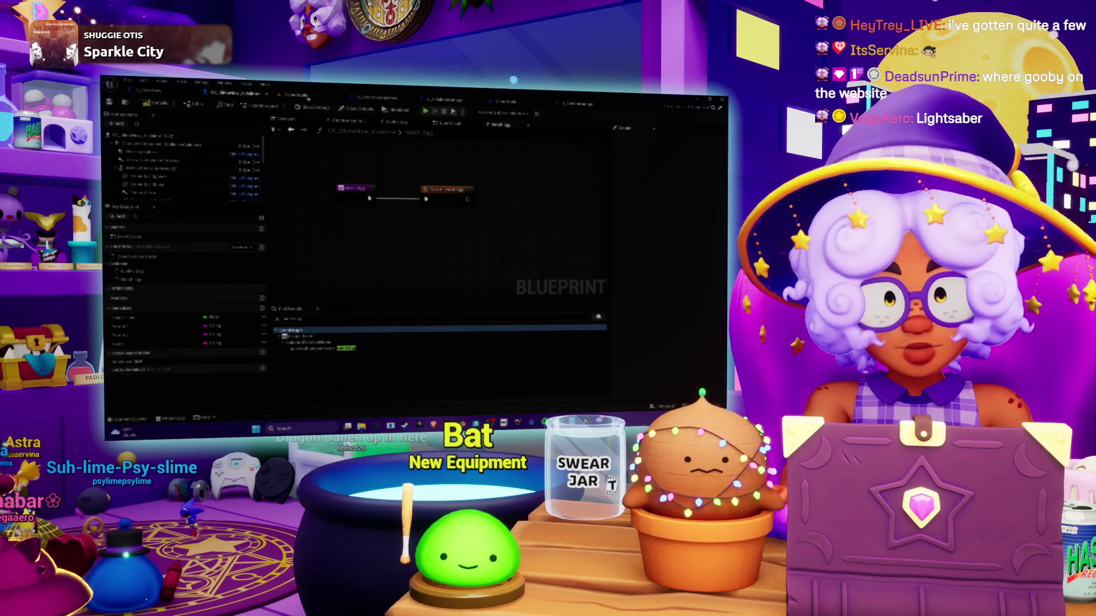
{"action": "key", "text": "alt+Tab"}
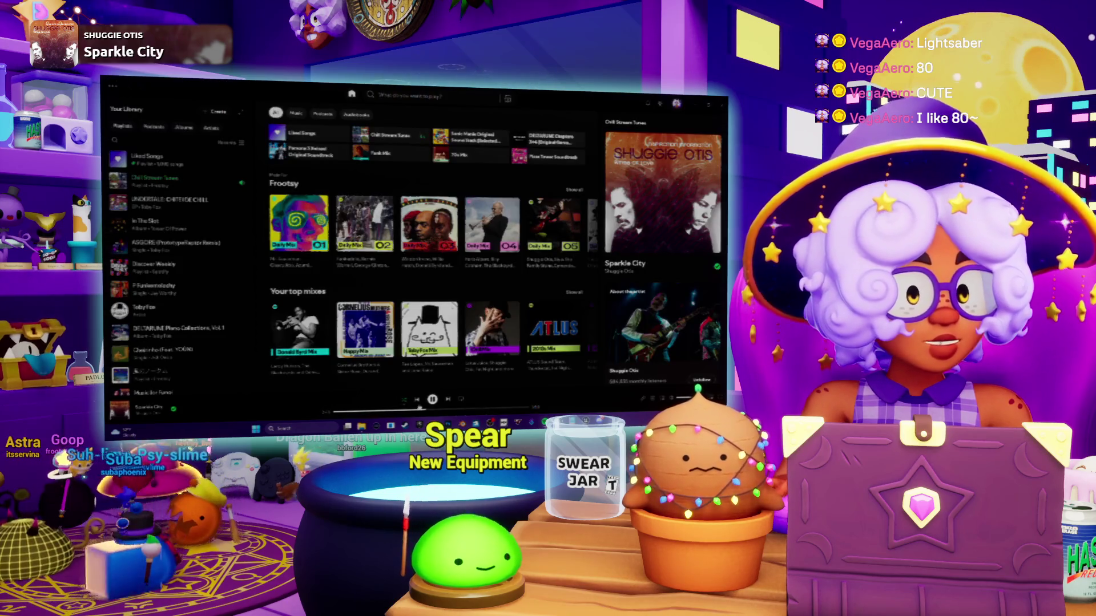
Resume music playback in Spotify, then bring the Unreal Editor back from the taskbar
{"action": "key", "text": "space"}
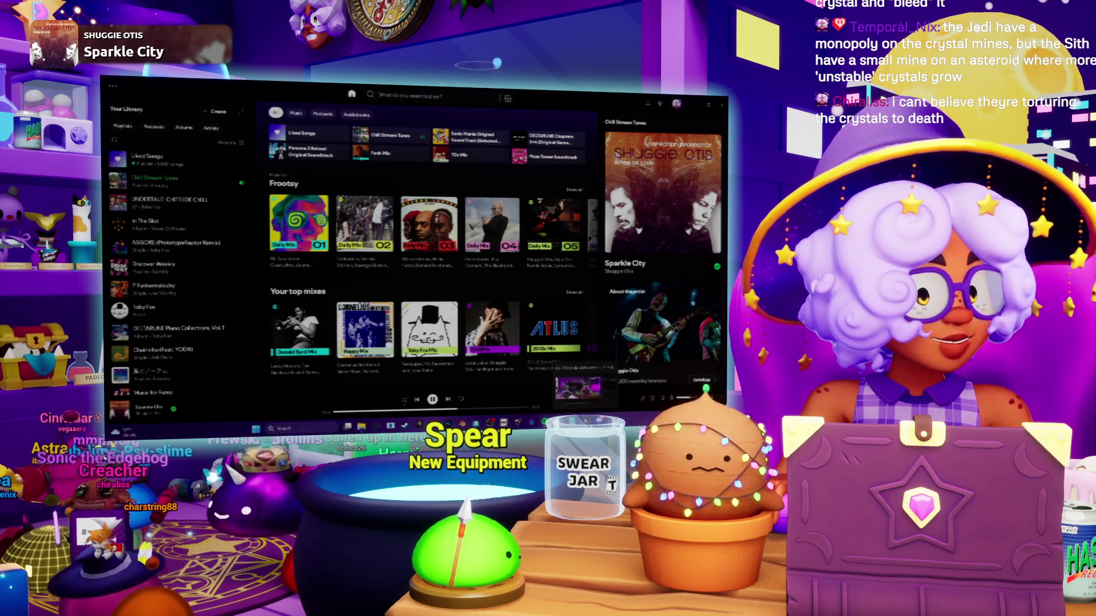
{"action": "left_click", "coordinate": [578, 389]}
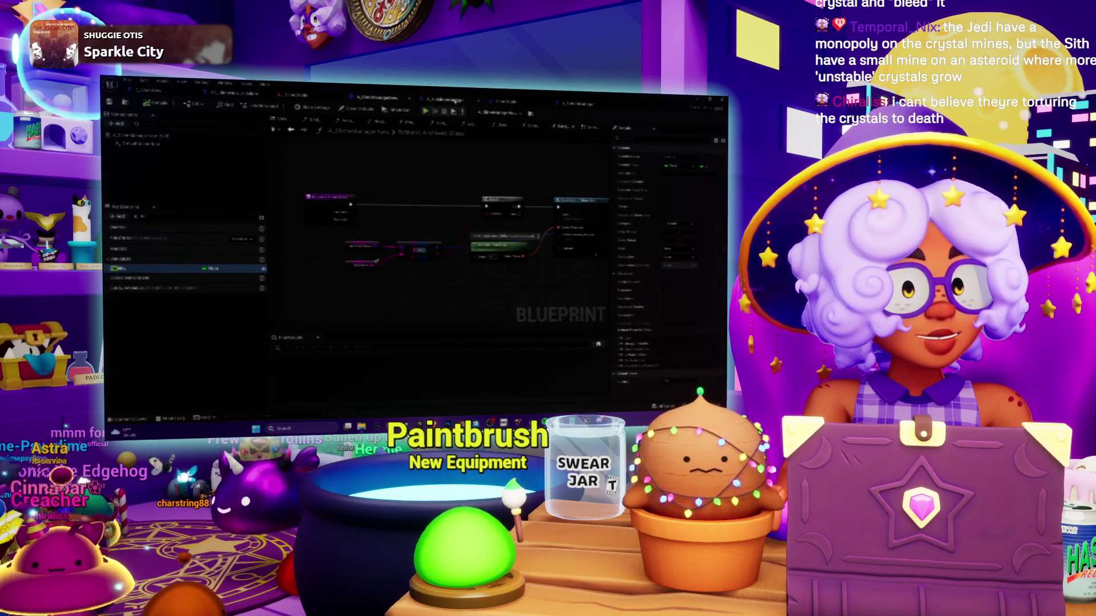
Look through the open Blueprint tabs, including the Level Blueprint, framing each graph
{"action": "left_click", "coordinate": [501, 102]}
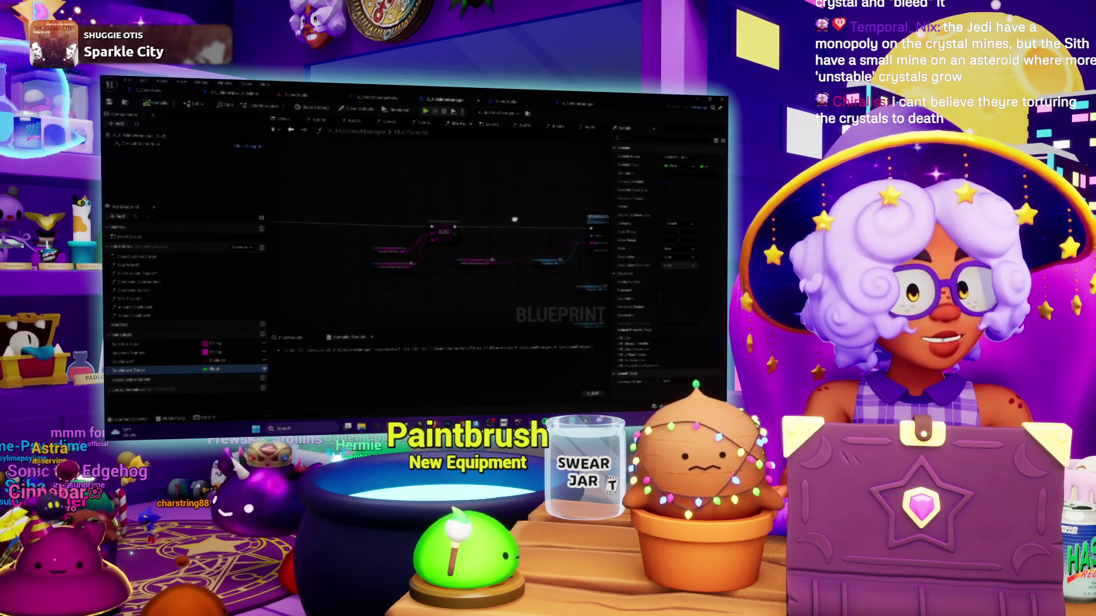
{"action": "left_click", "coordinate": [513, 104]}
{"action": "left_click", "coordinate": [440, 101]}
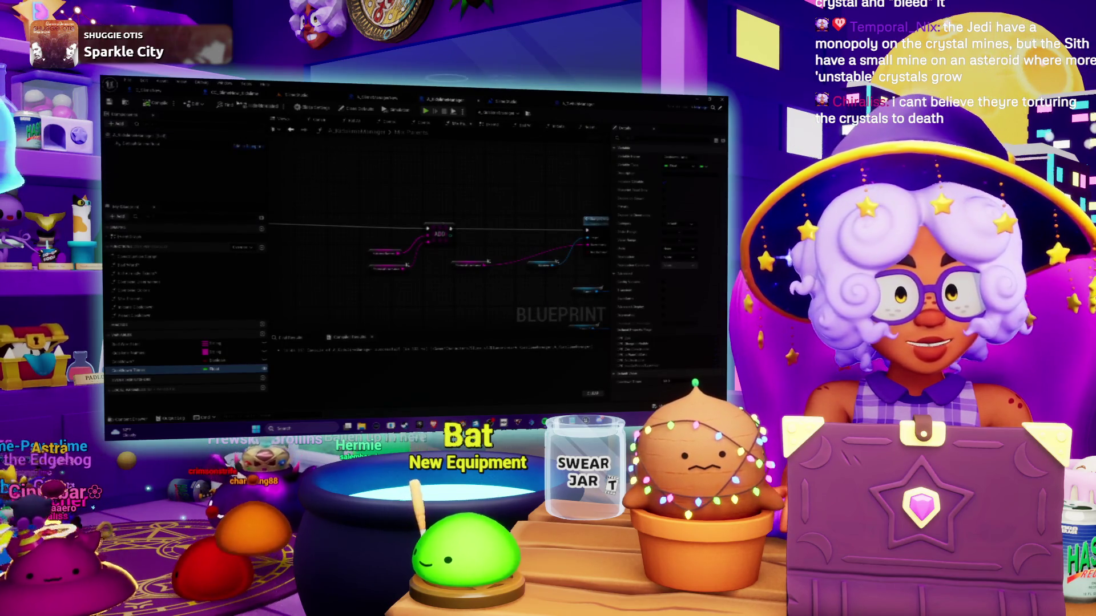
{"action": "mouse_move", "coordinate": [393, 233]}
{"action": "left_mouse_down"}
{"action": "mouse_move", "coordinate": [416, 186]}
{"action": "mouse_move", "coordinate": [400, 166]}
{"action": "mouse_move", "coordinate": [410, 182]}
{"action": "mouse_move", "coordinate": [391, 179]}
{"action": "left_mouse_up"}
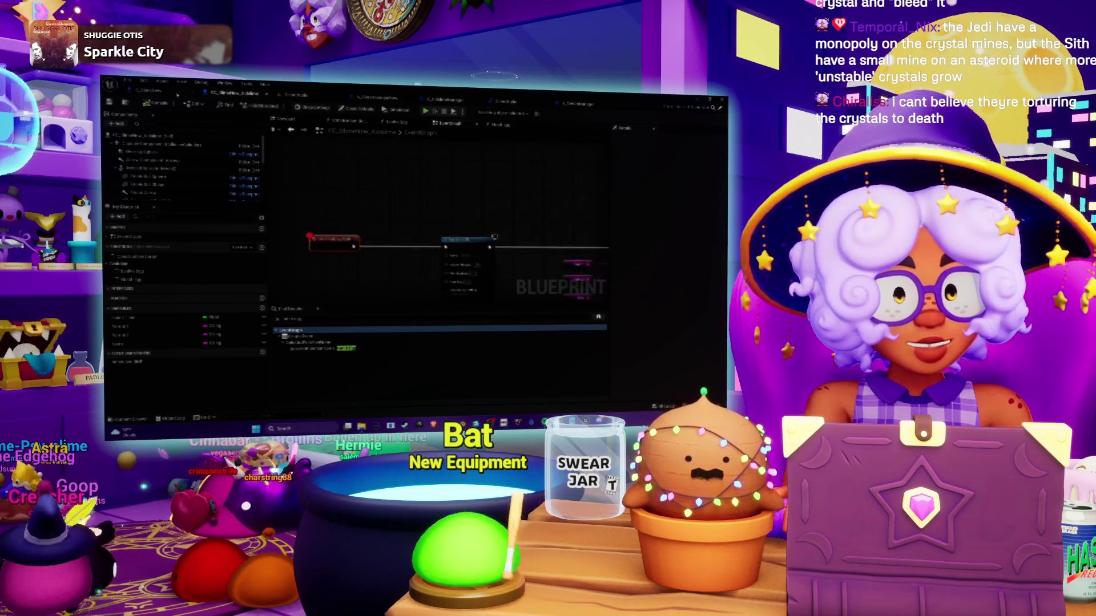
{"action": "left_click", "coordinate": [173, 93]}
{"action": "mouse_move", "coordinate": [339, 258]}
{"action": "left_mouse_down"}
{"action": "mouse_move", "coordinate": [322, 230]}
{"action": "mouse_move", "coordinate": [343, 235]}
{"action": "left_mouse_up"}
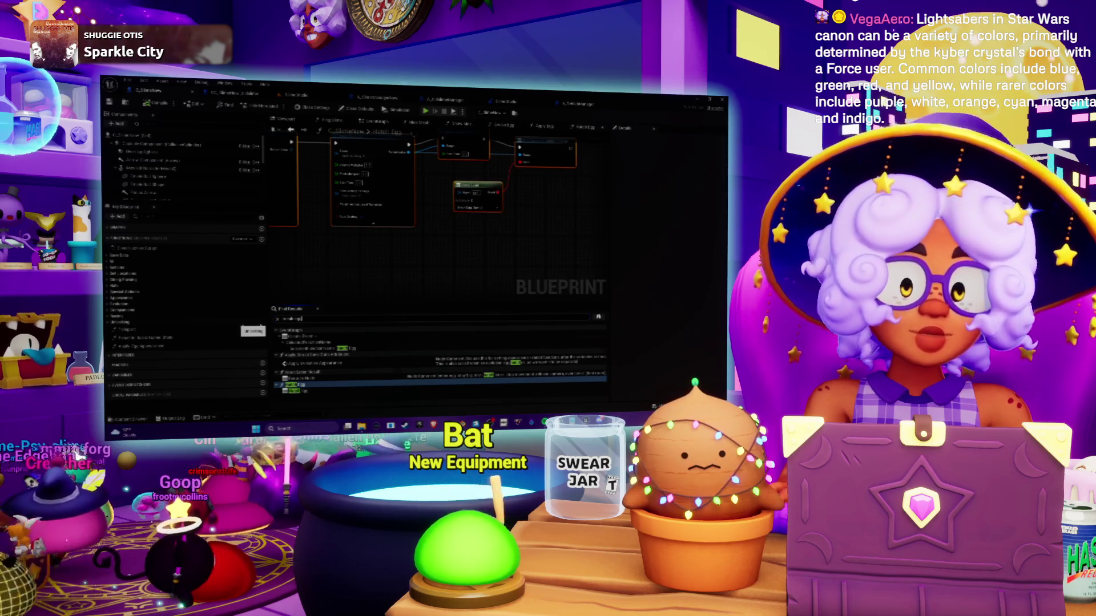
Jump to Find Results hits in the EventGraph and pan around their connected node chains
{"action": "left_click", "coordinate": [297, 336]}
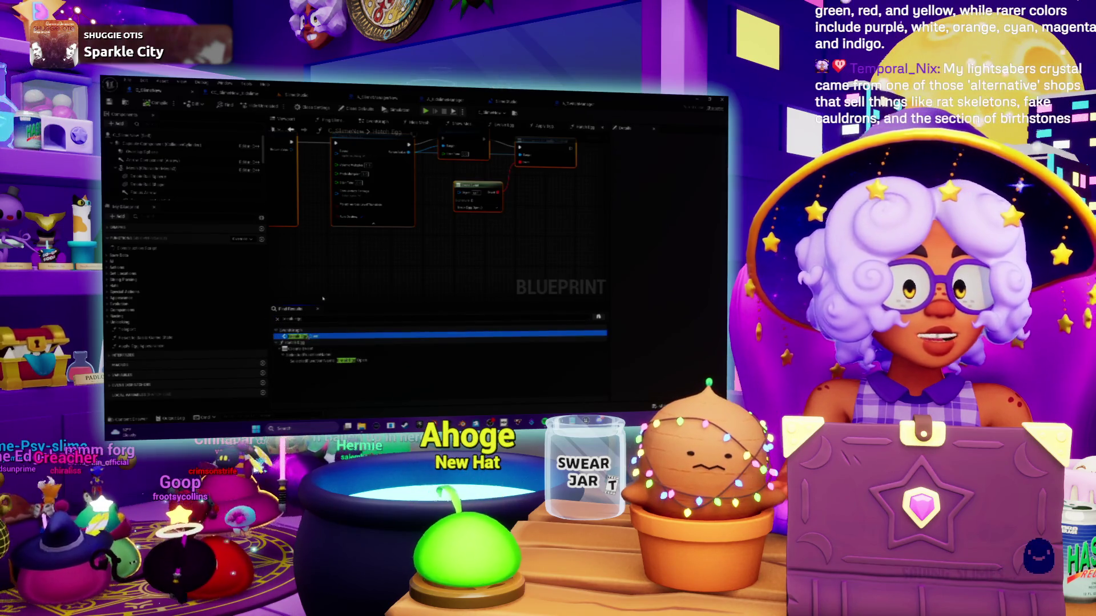
{"action": "double_click", "coordinate": [297, 335]}
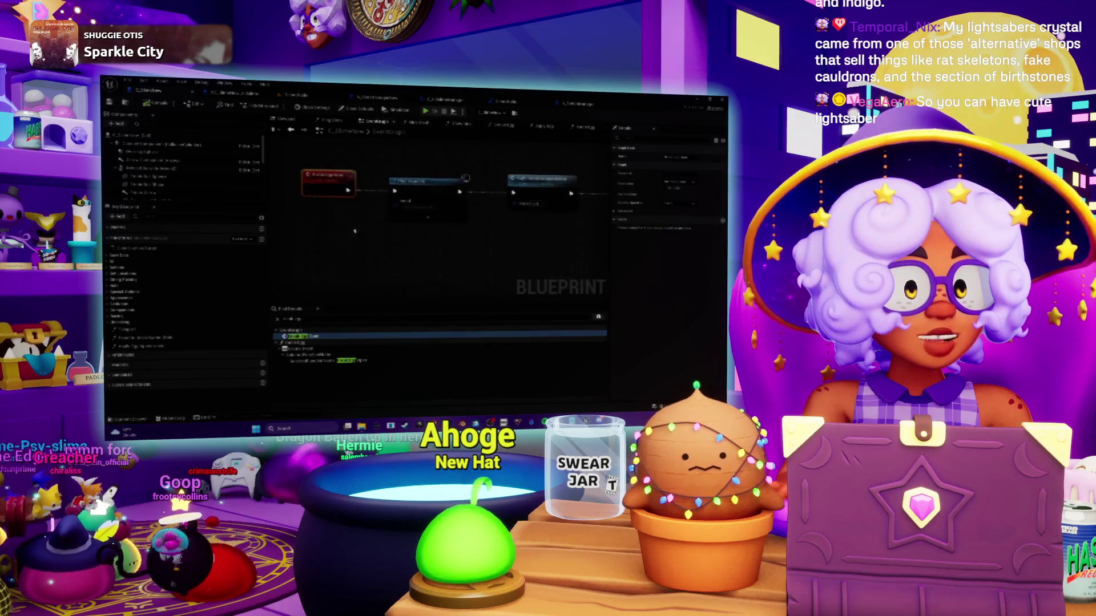
{"action": "left_click_drag", "start_coordinate": [462, 234], "coordinate": [398, 245]}
{"action": "left_click_drag", "start_coordinate": [505, 250], "coordinate": [491, 262]}
{"action": "scroll", "coordinate": [437, 242], "scroll_direction": "up", "scroll_amount": 2}
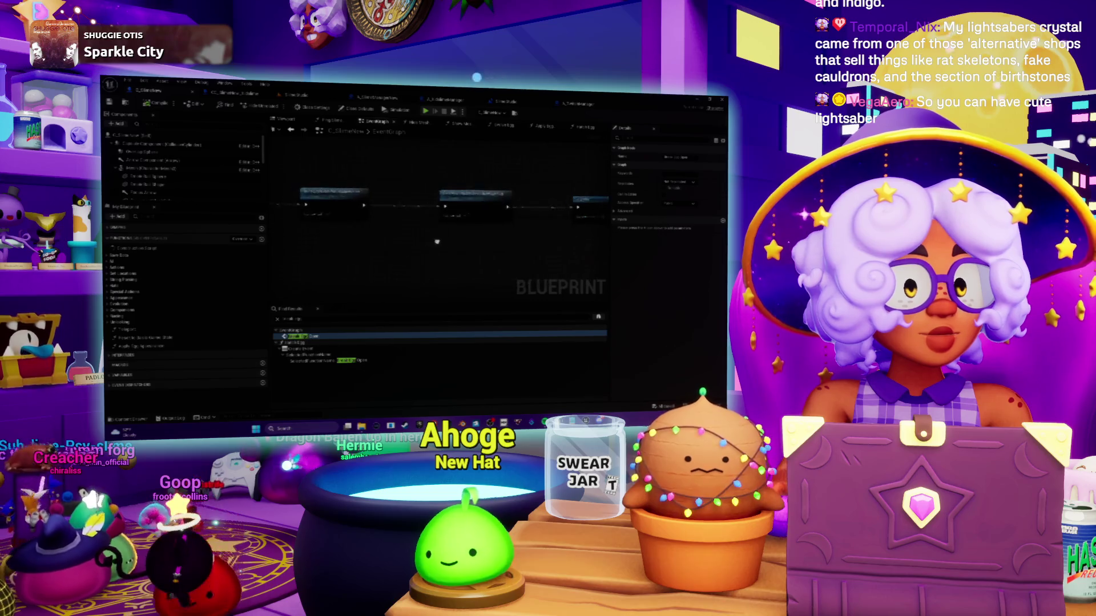
{"action": "left_click_drag", "start_coordinate": [423, 246], "coordinate": [540, 249]}
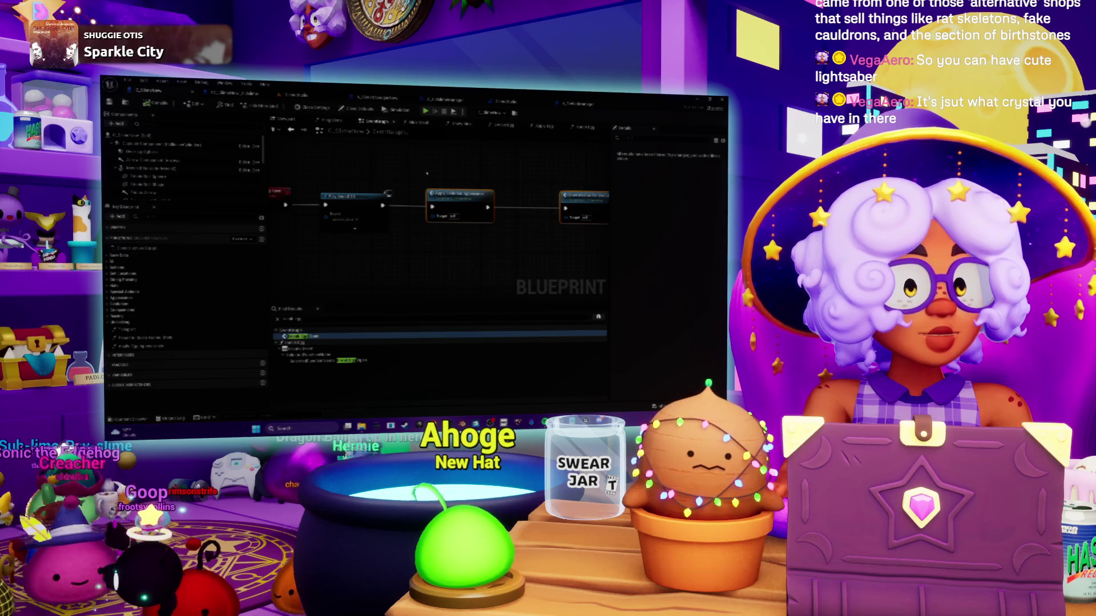
{"action": "scroll", "coordinate": [427, 172], "scroll_direction": "down", "scroll_amount": 2}
{"action": "left_click_drag", "start_coordinate": [353, 185], "coordinate": [270, 175]}
{"action": "mouse_move", "coordinate": [536, 270]}
{"action": "left_mouse_down"}
{"action": "mouse_move", "coordinate": [523, 229]}
{"action": "mouse_move", "coordinate": [337, 232]}
{"action": "mouse_move", "coordinate": [403, 246]}
{"action": "left_mouse_up"}
{"action": "scroll", "coordinate": [391, 250], "scroll_direction": "down", "scroll_amount": 3}
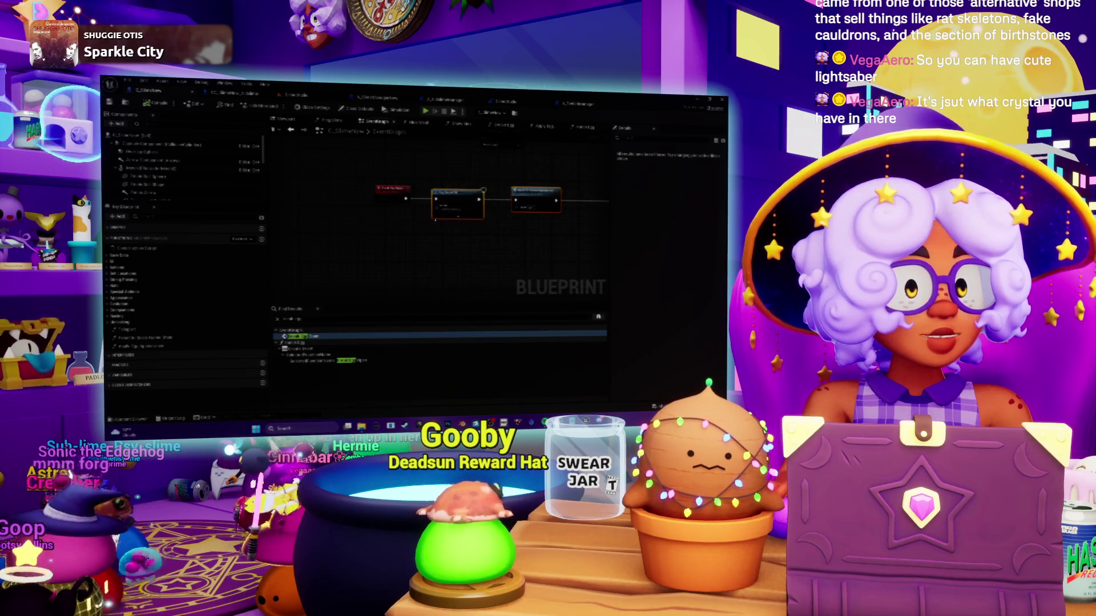
{"action": "left_click", "coordinate": [254, 100]}
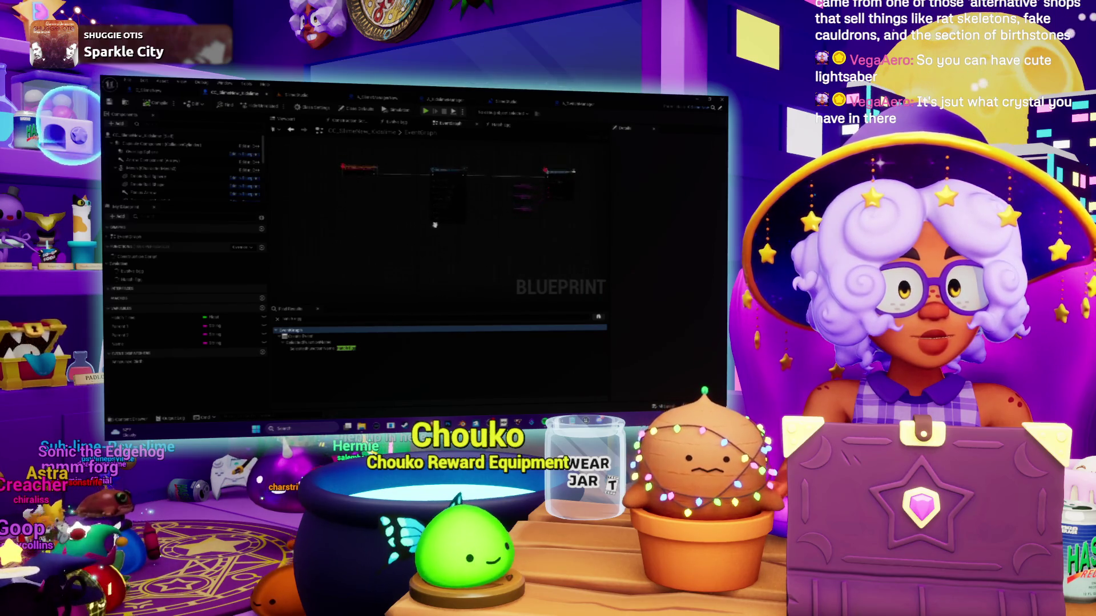
{"action": "left_click", "coordinate": [285, 340]}
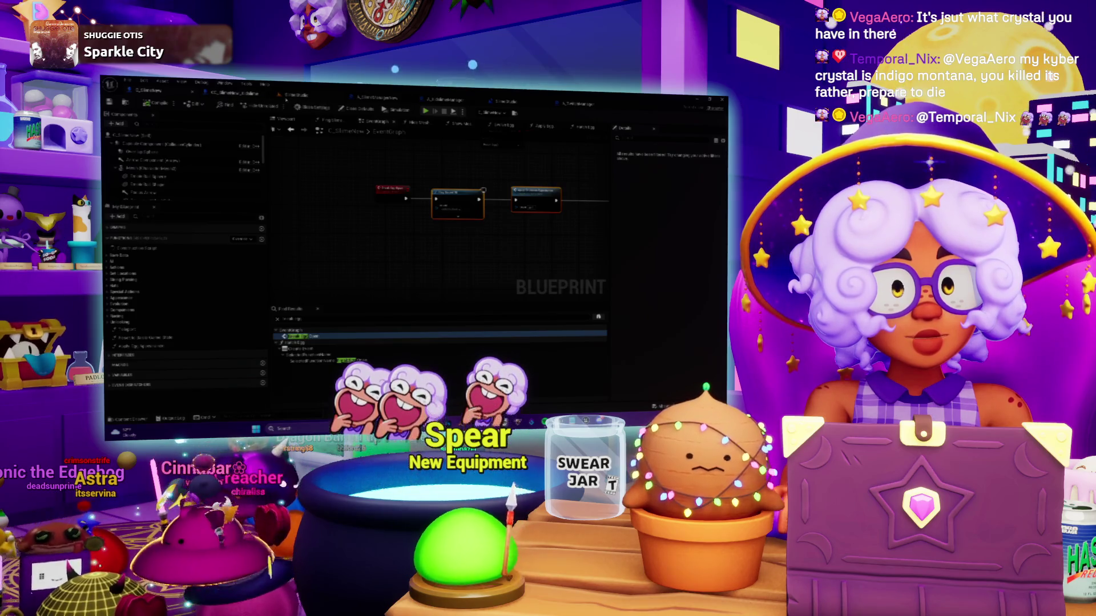
Play the level in the editor and resume the game after the breakpoint pauses it
{"action": "key", "text": "ctrl+Tab"}
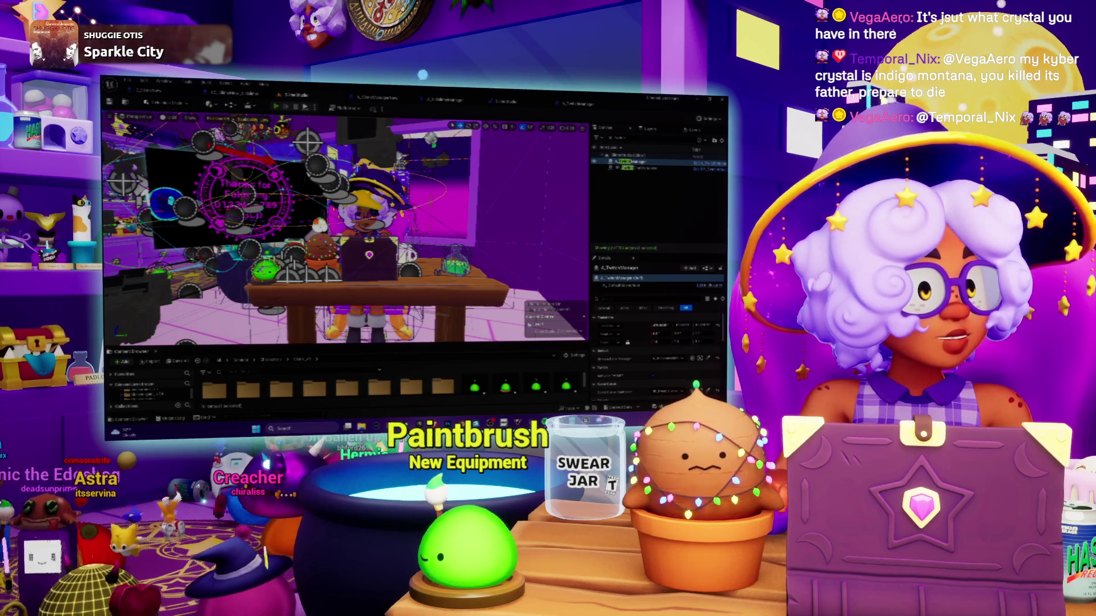
{"action": "key", "text": "alt+p"}
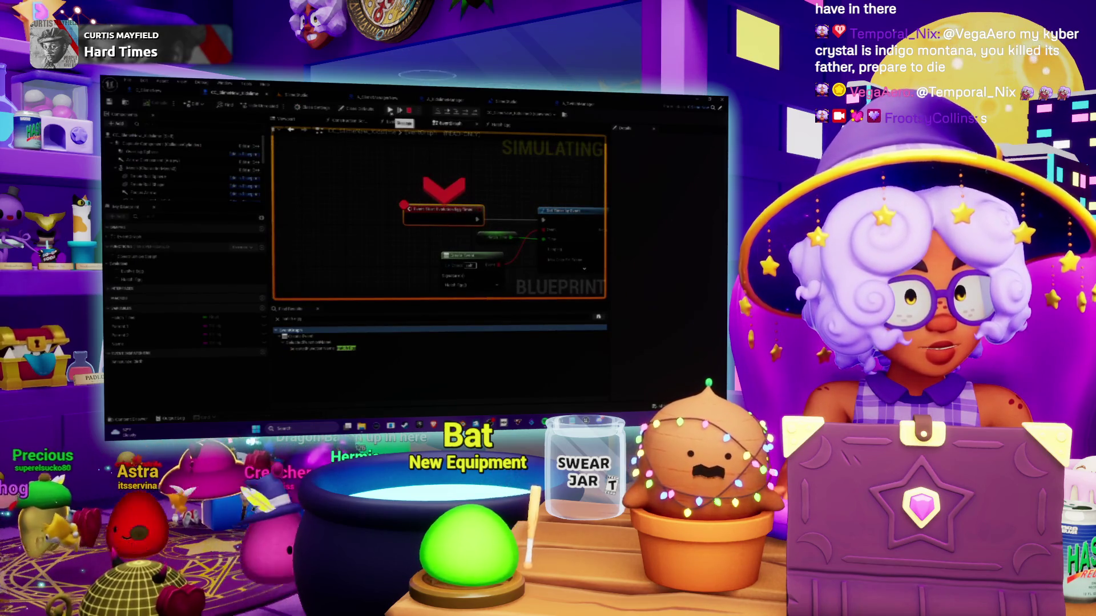
{"action": "left_click", "coordinate": [390, 110]}
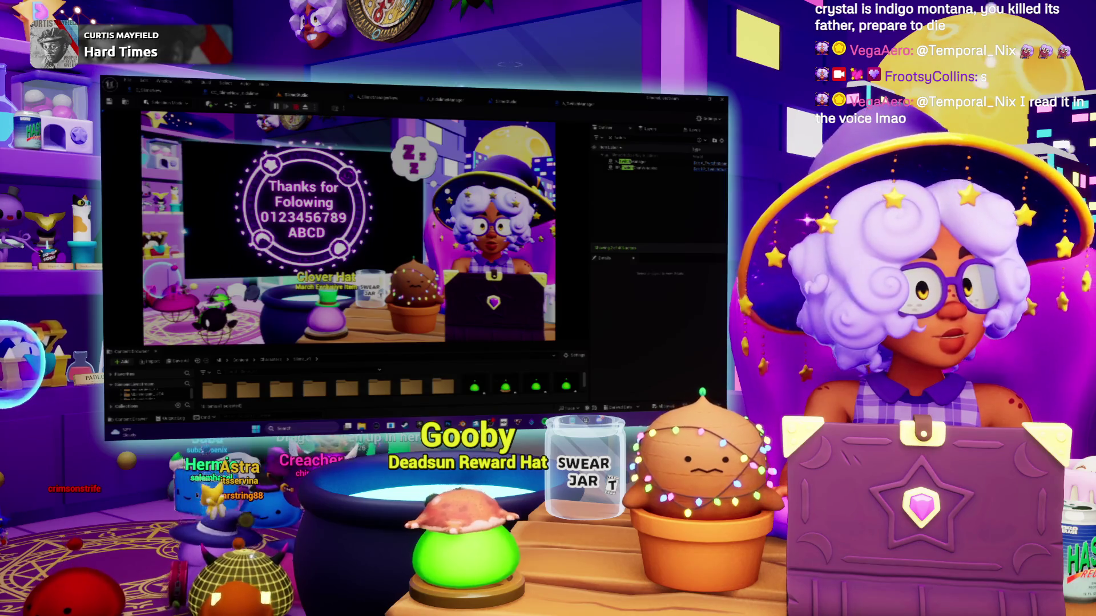
Stop Play-in-Editor and switch back to the C_SlimeNew Blueprint event graph
{"action": "key", "text": "Escape"}
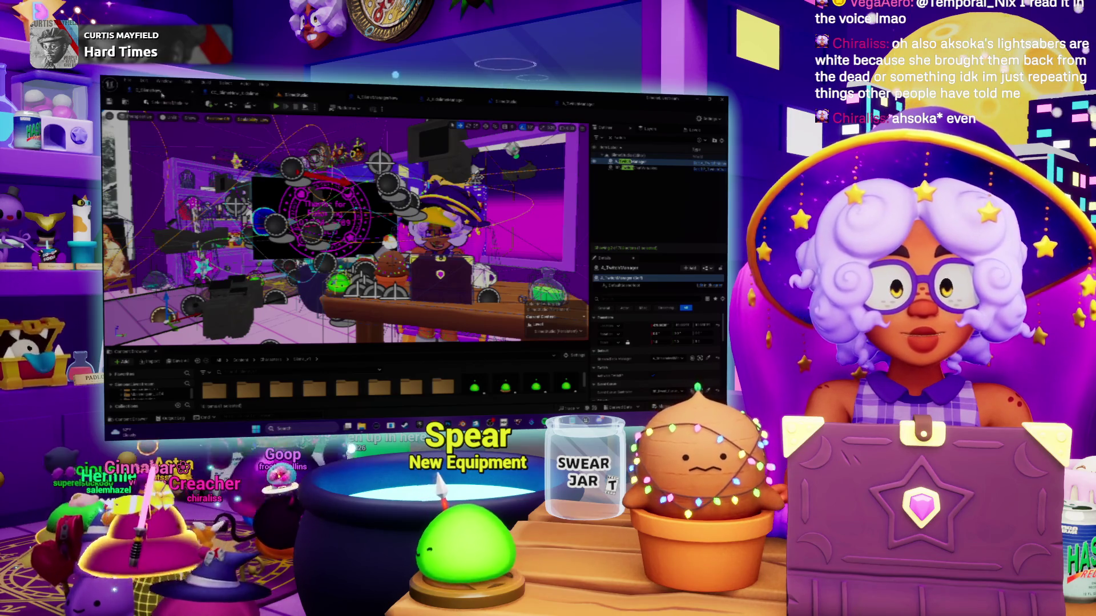
{"action": "key", "text": "ctrl+Tab"}
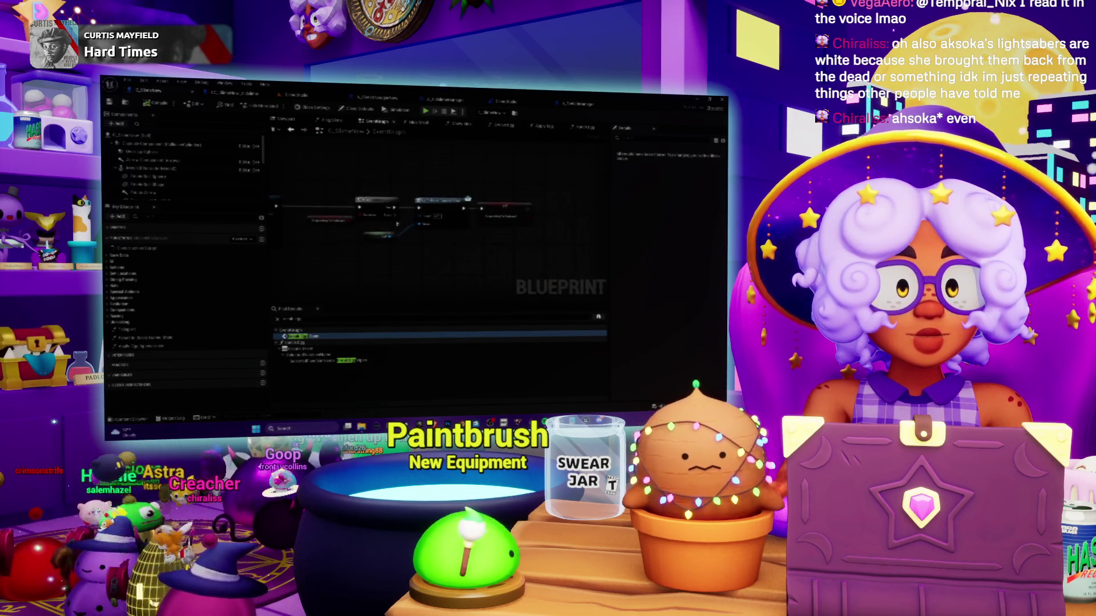
Browse the open Blueprint graphs and settle on the A_KitchenManager graph
{"action": "scroll", "coordinate": [508, 202], "scroll_direction": "up", "scroll_amount": 2}
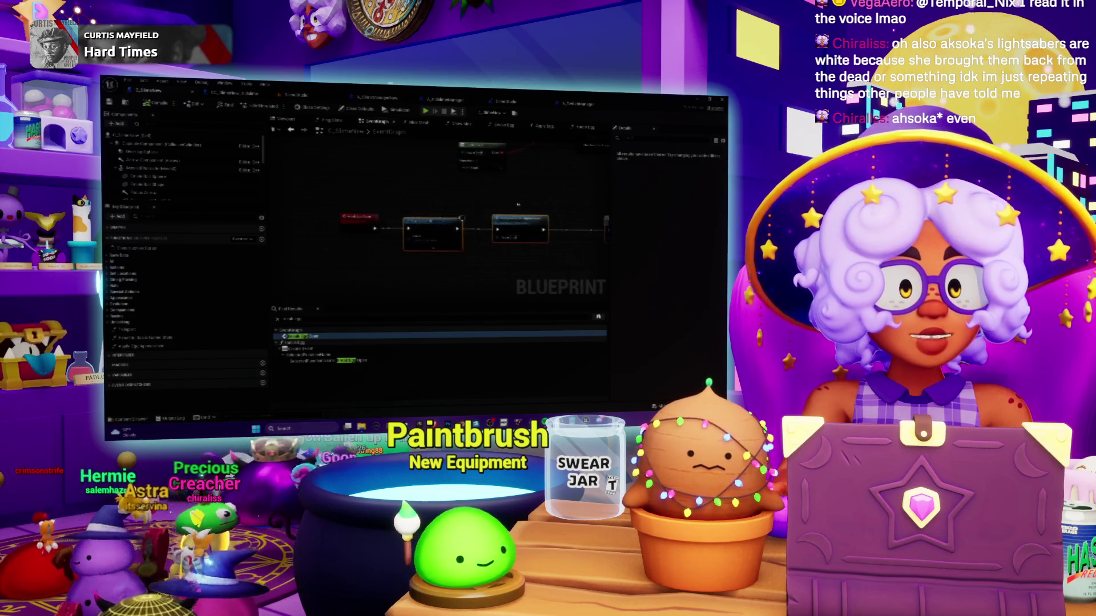
{"action": "scroll", "coordinate": [500, 202], "scroll_direction": "down", "scroll_amount": 2}
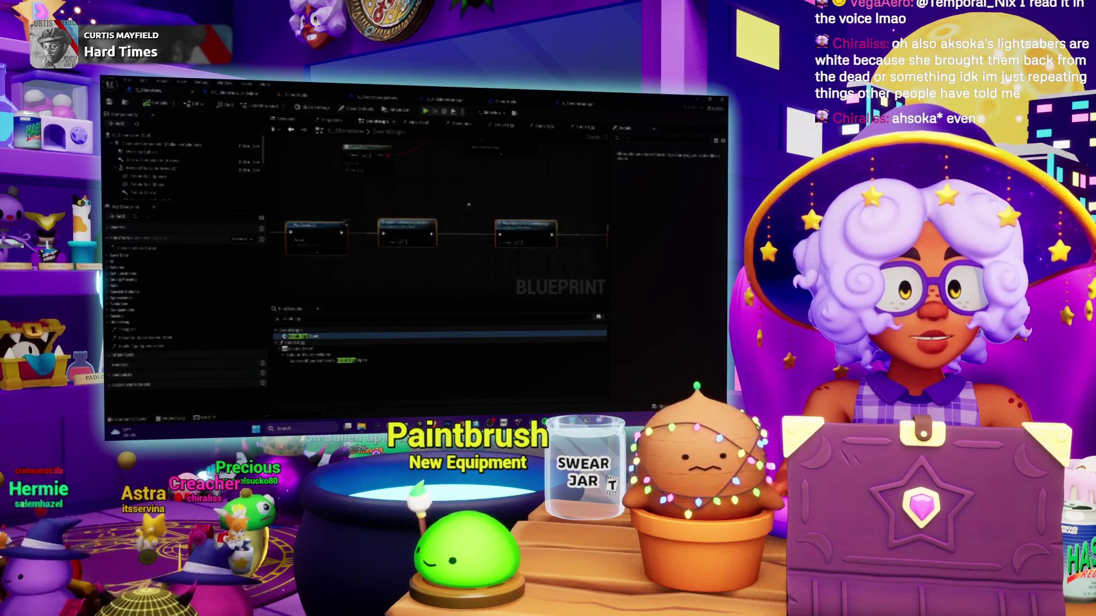
{"action": "scroll", "coordinate": [535, 176], "scroll_direction": "down", "scroll_amount": 2}
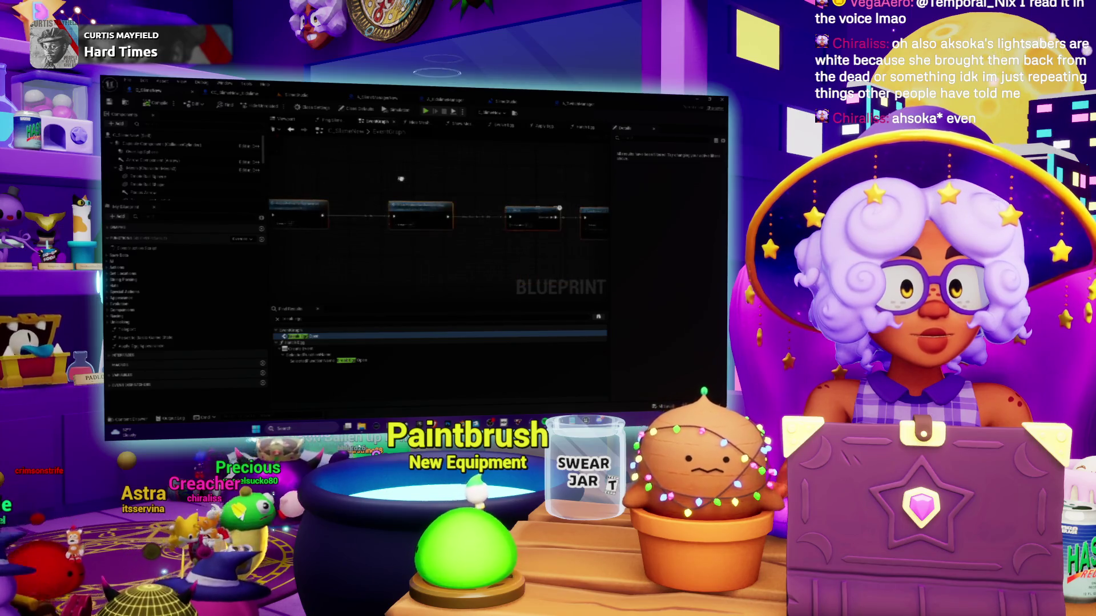
{"action": "left_click_drag", "start_coordinate": [534, 176], "coordinate": [491, 176]}
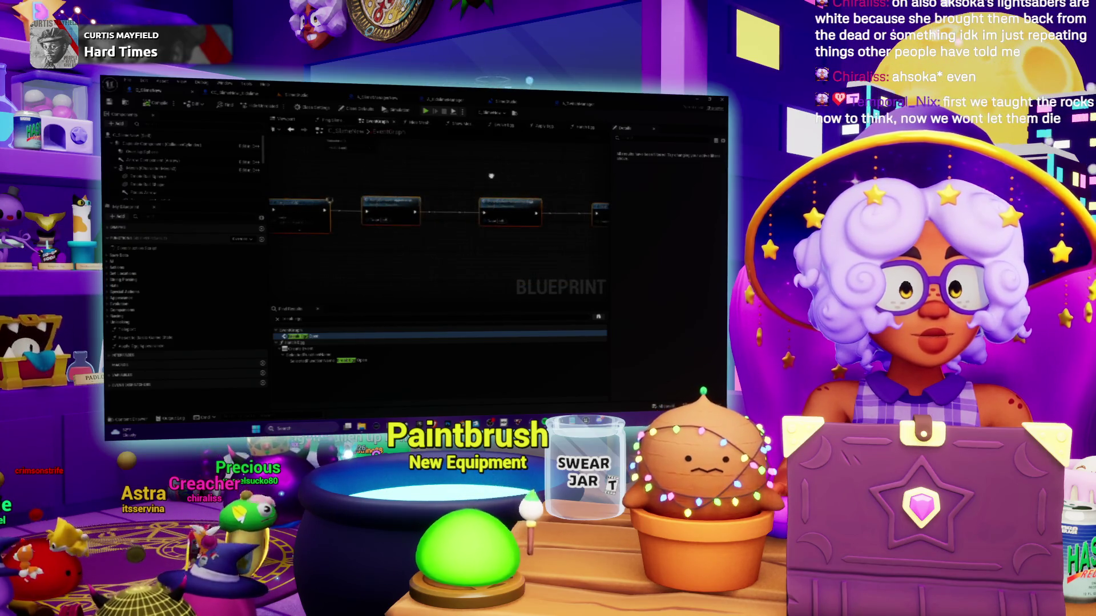
{"action": "scroll", "coordinate": [436, 181], "scroll_direction": "up", "scroll_amount": 2}
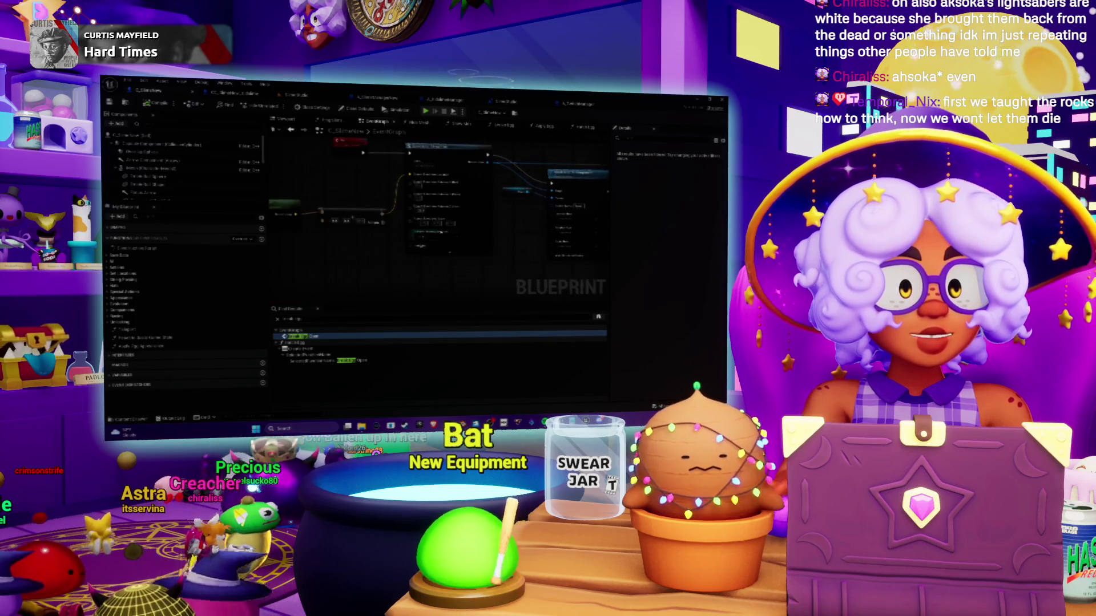
{"action": "scroll", "coordinate": [320, 241], "scroll_direction": "down", "scroll_amount": 2}
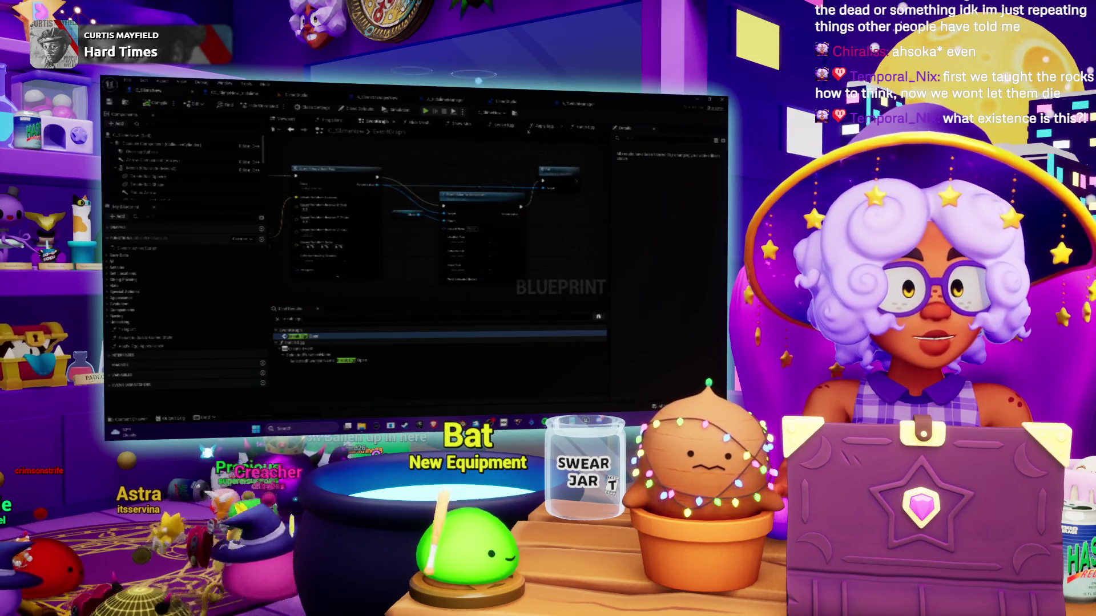
{"action": "left_click", "coordinate": [234, 93]}
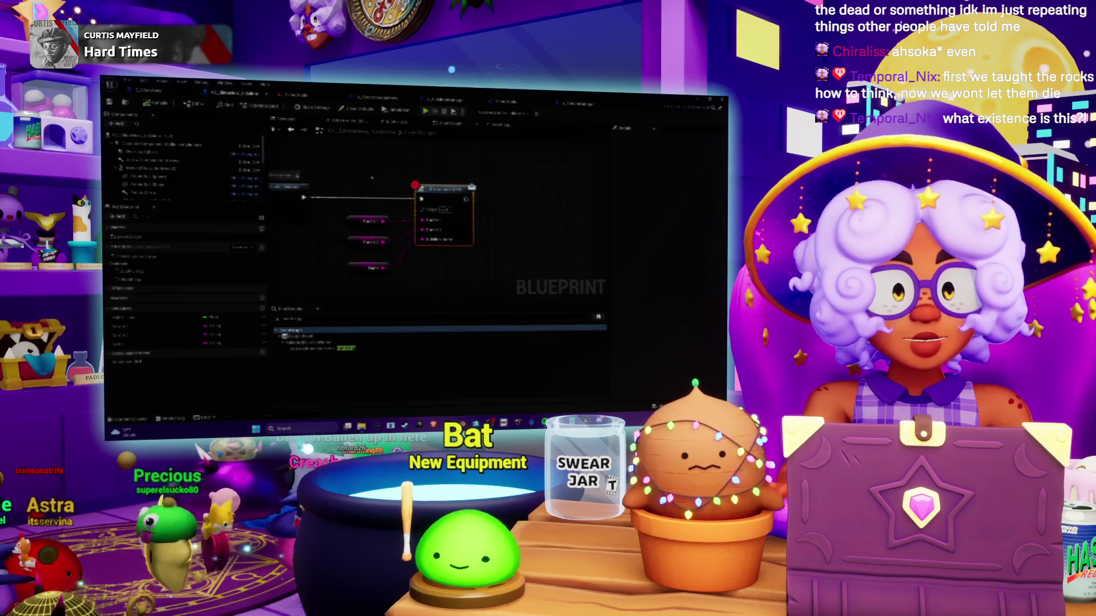
{"action": "scroll", "coordinate": [371, 179], "scroll_direction": "down", "scroll_amount": 3}
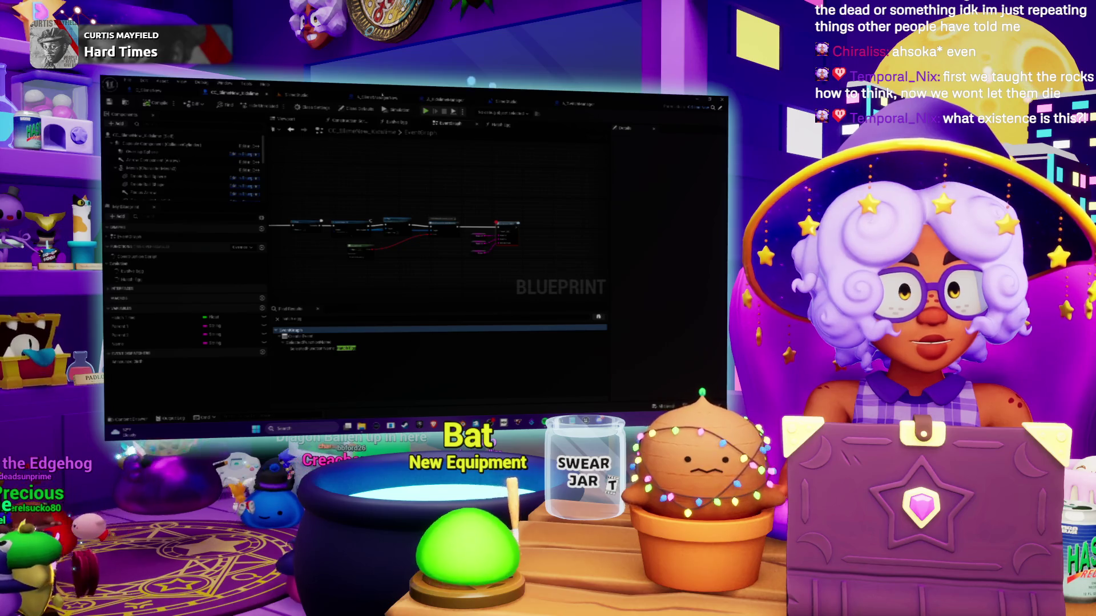
{"action": "left_click", "coordinate": [373, 98]}
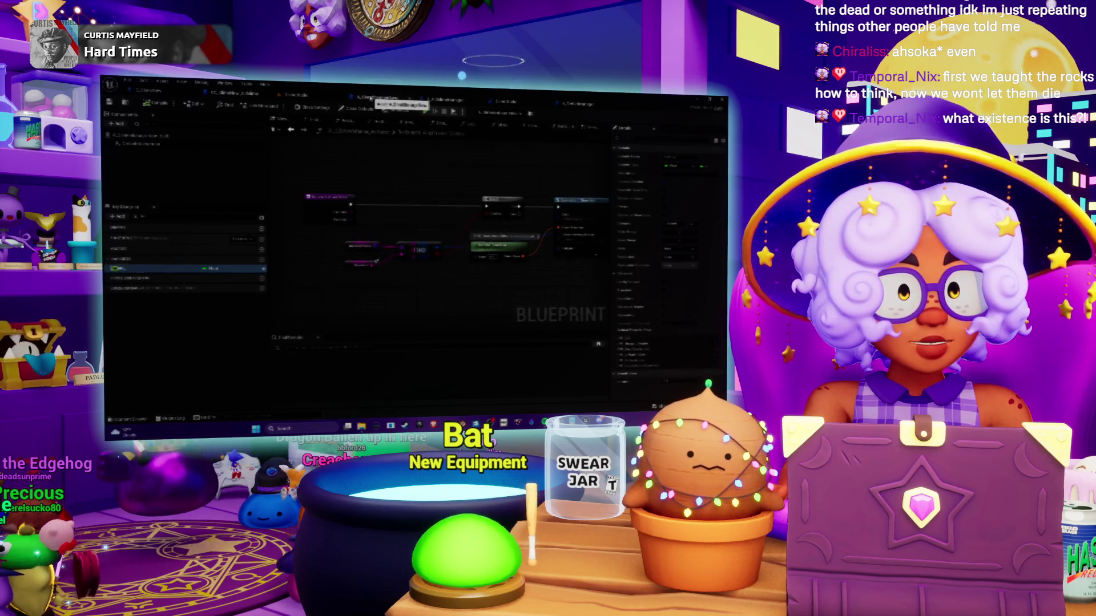
{"action": "left_click", "coordinate": [444, 102]}
{"action": "scroll", "coordinate": [440, 245], "scroll_direction": "up", "scroll_amount": 2}
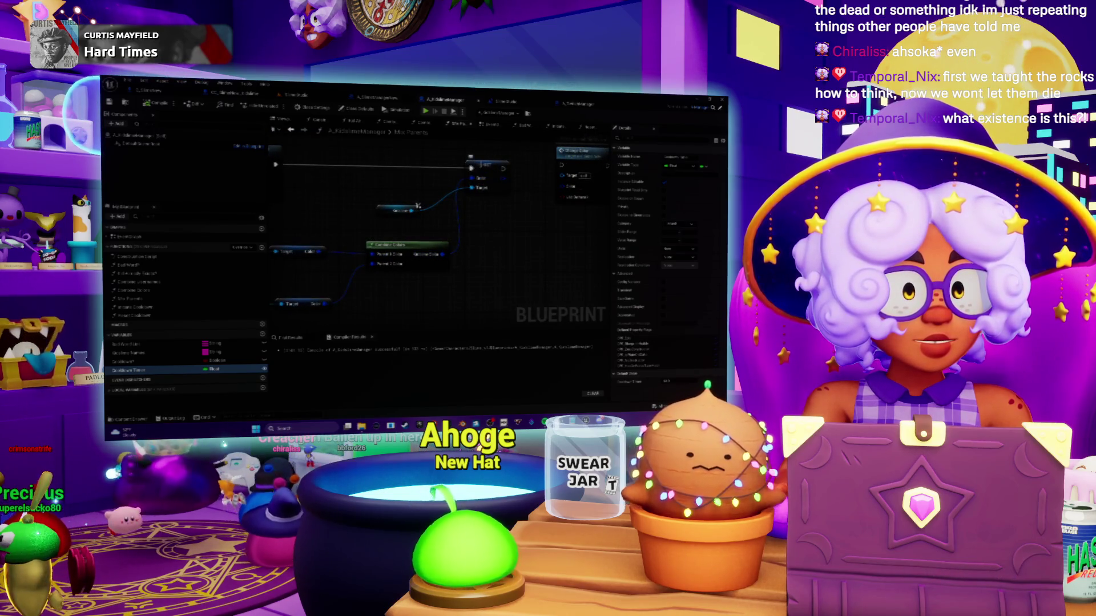
Toggle a breakpoint on the top-right node and watch the Combine Colors output value
{"action": "right_click", "coordinate": [474, 167]}
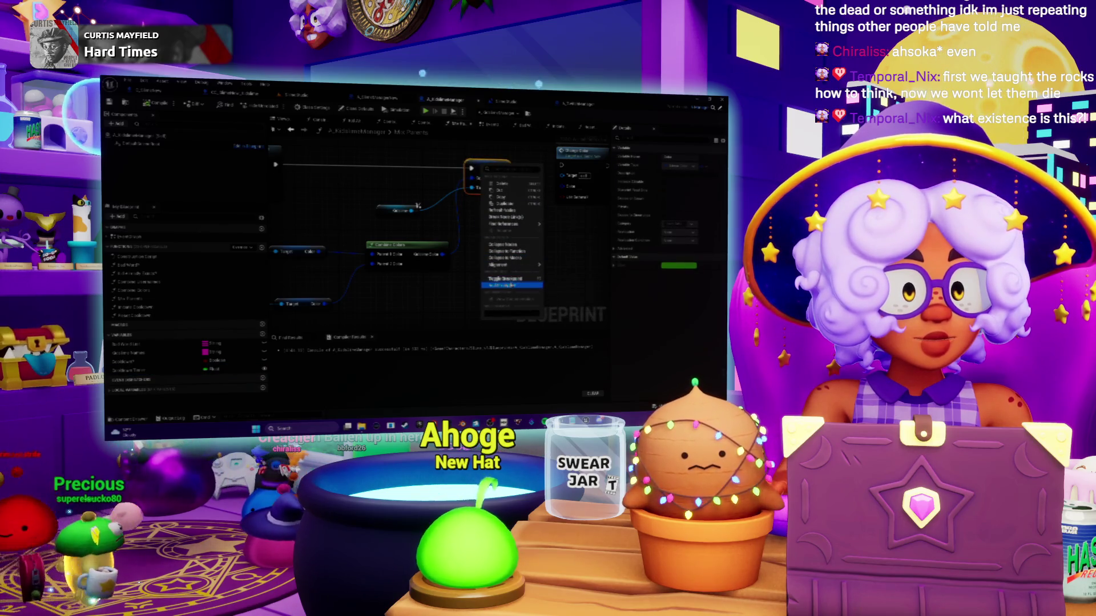
{"action": "left_click", "coordinate": [512, 285]}
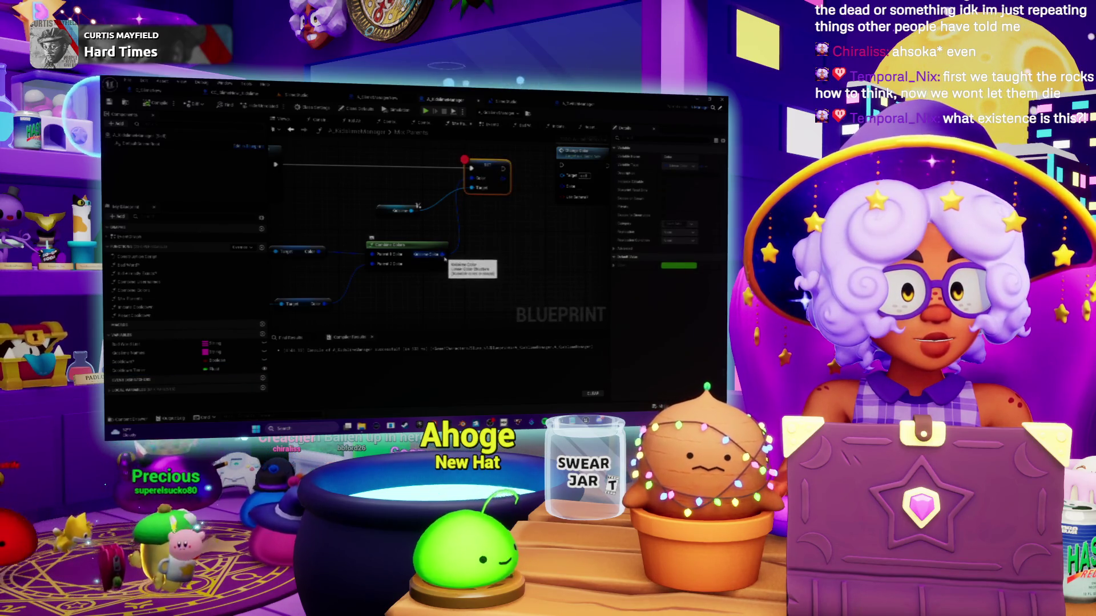
{"action": "right_click", "coordinate": [442, 255]}
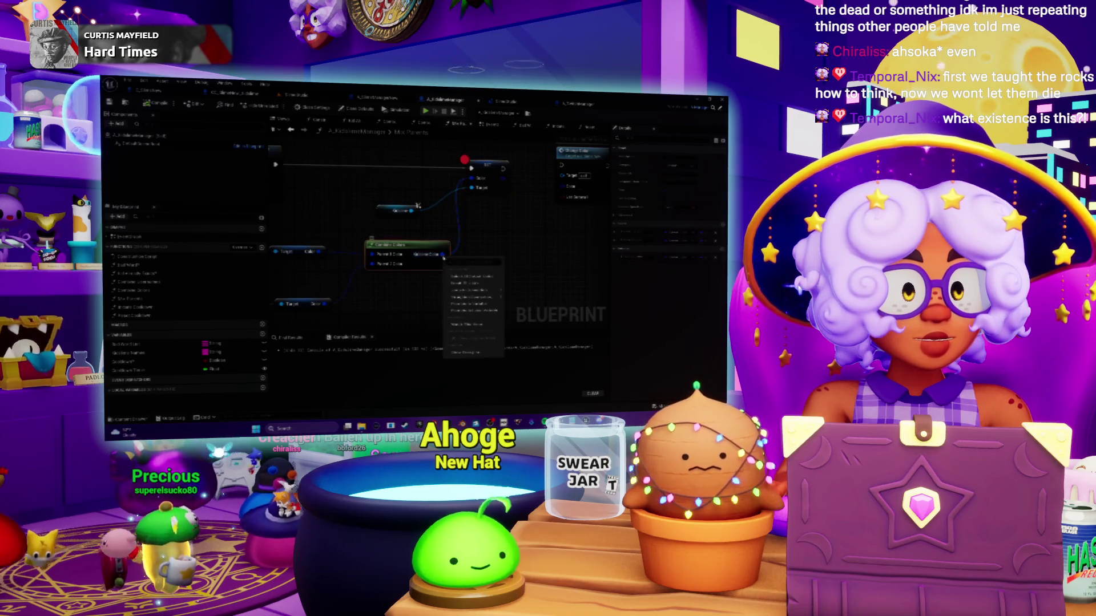
{"action": "left_click", "coordinate": [467, 324]}
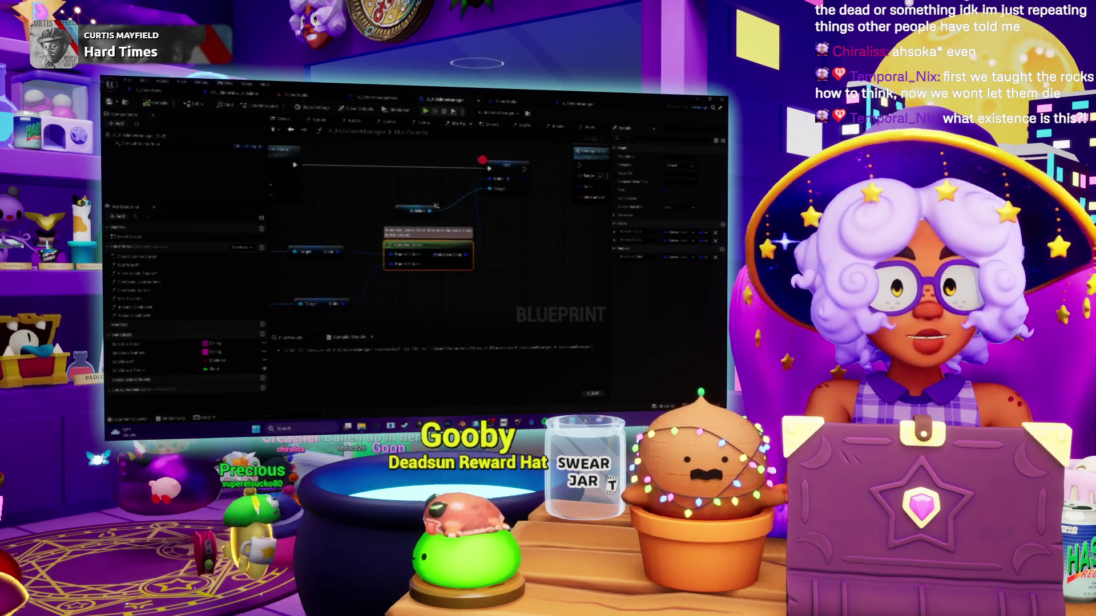
{"action": "key", "text": "Escape"}
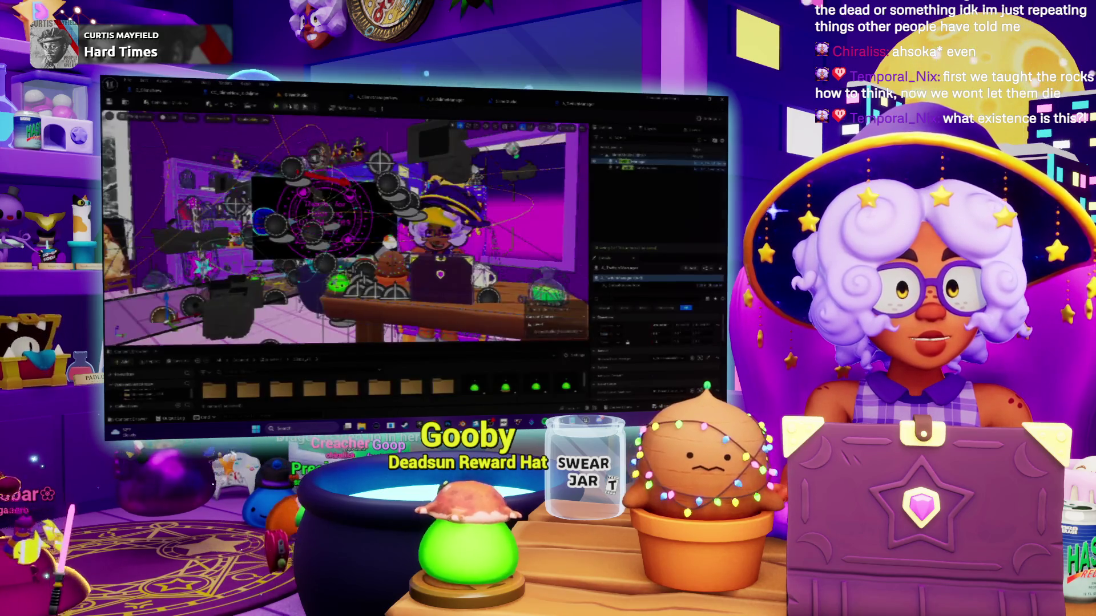
Play the game in the editor, then stop the simulation
{"action": "key", "text": "alt+p"}
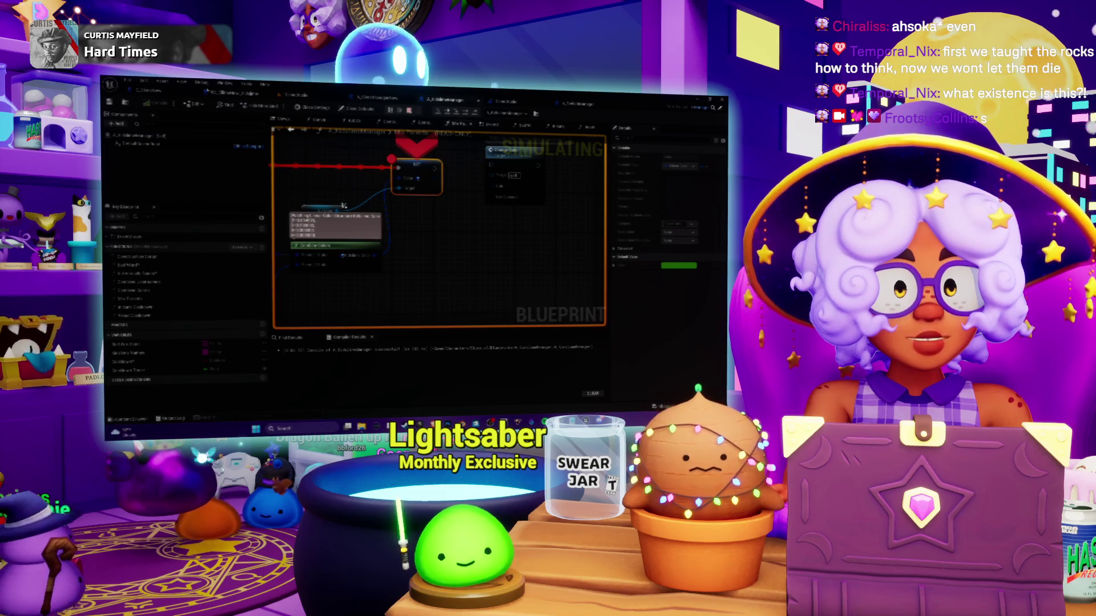
{"action": "key", "text": "Escape"}
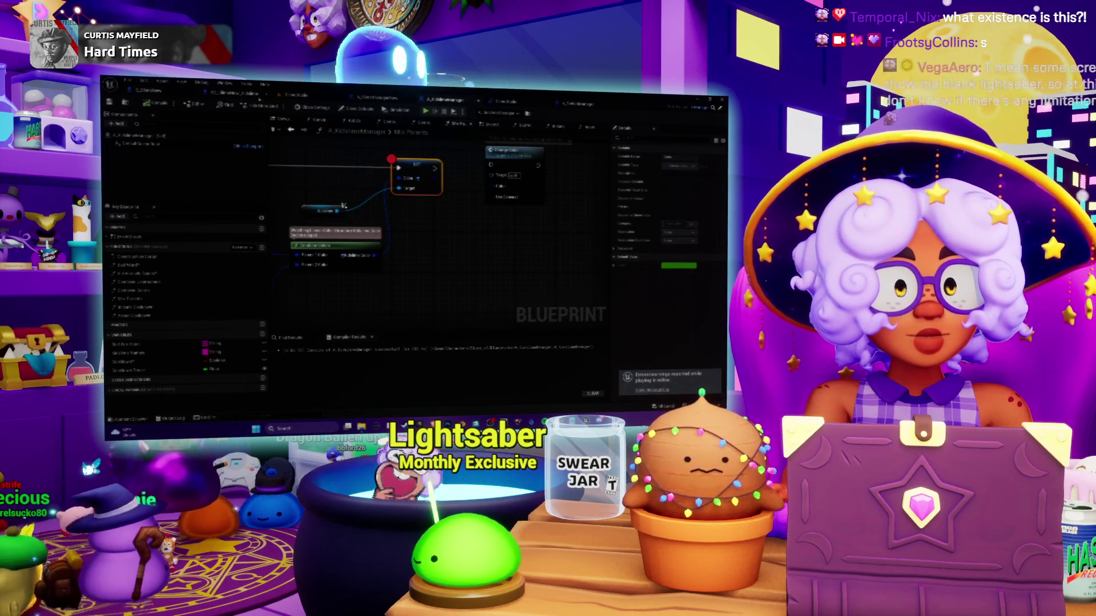
{"action": "key", "text": "alt+Tab"}
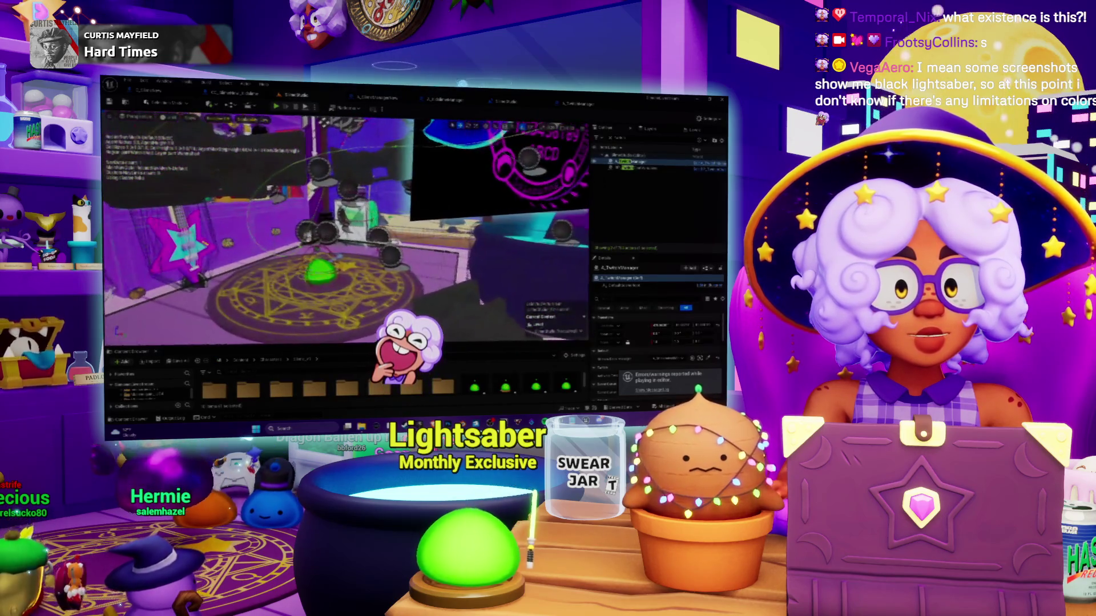
Select the green slime, open C_SlimeNew, and select the colour variable under Save Data
{"action": "left_click", "coordinate": [321, 273]}
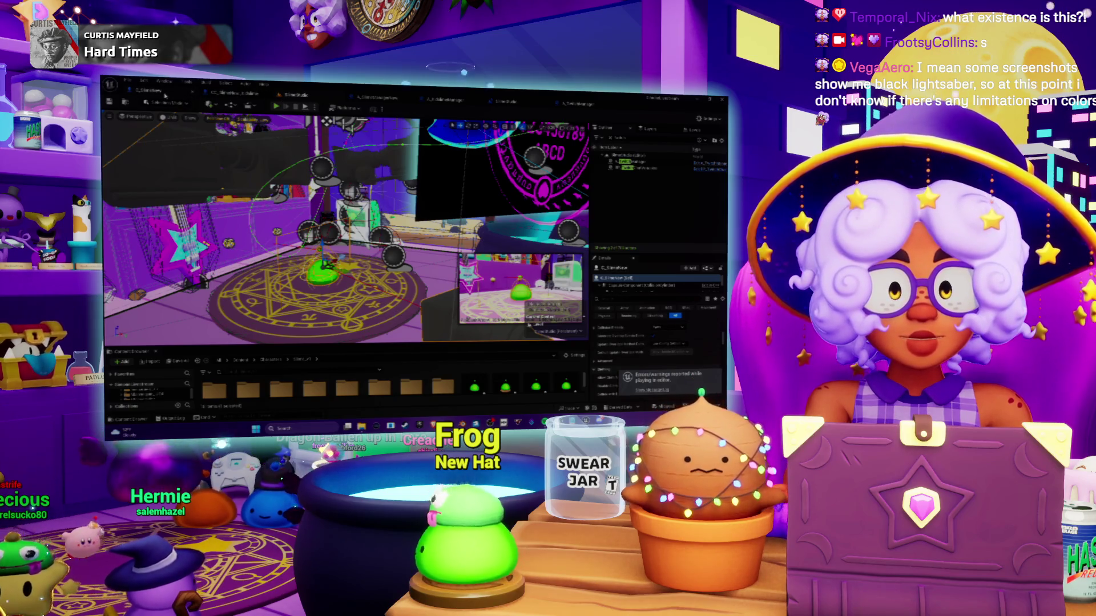
{"action": "left_click", "coordinate": [165, 95]}
{"action": "scroll", "coordinate": [189, 197], "scroll_direction": "down", "scroll_amount": 3}
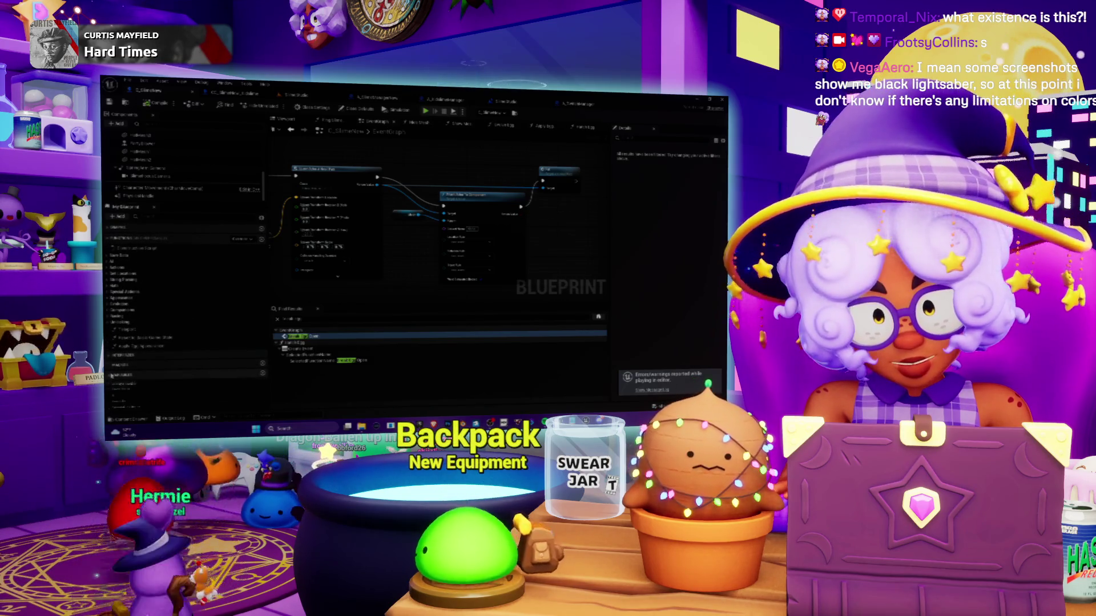
{"action": "scroll", "coordinate": [112, 376], "scroll_direction": "down", "scroll_amount": 3}
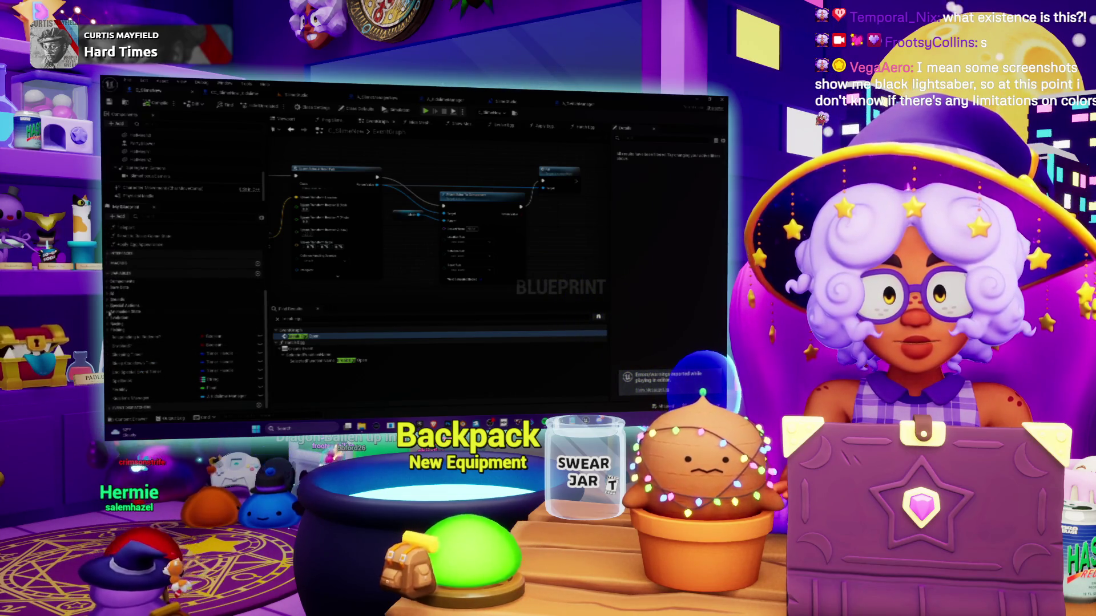
{"action": "left_click", "coordinate": [108, 289]}
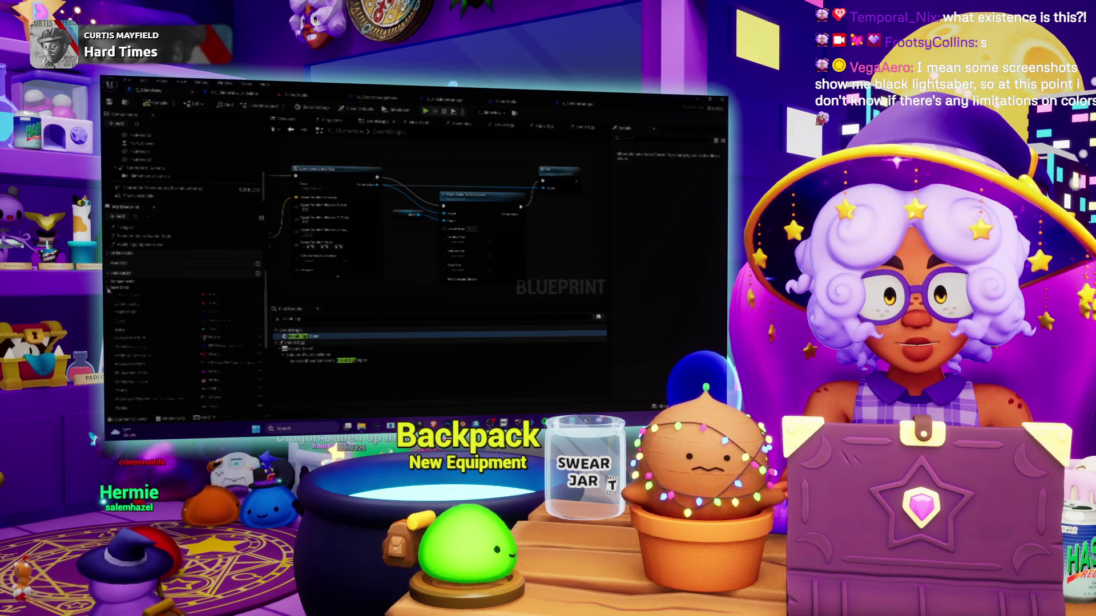
{"action": "left_click", "coordinate": [128, 321]}
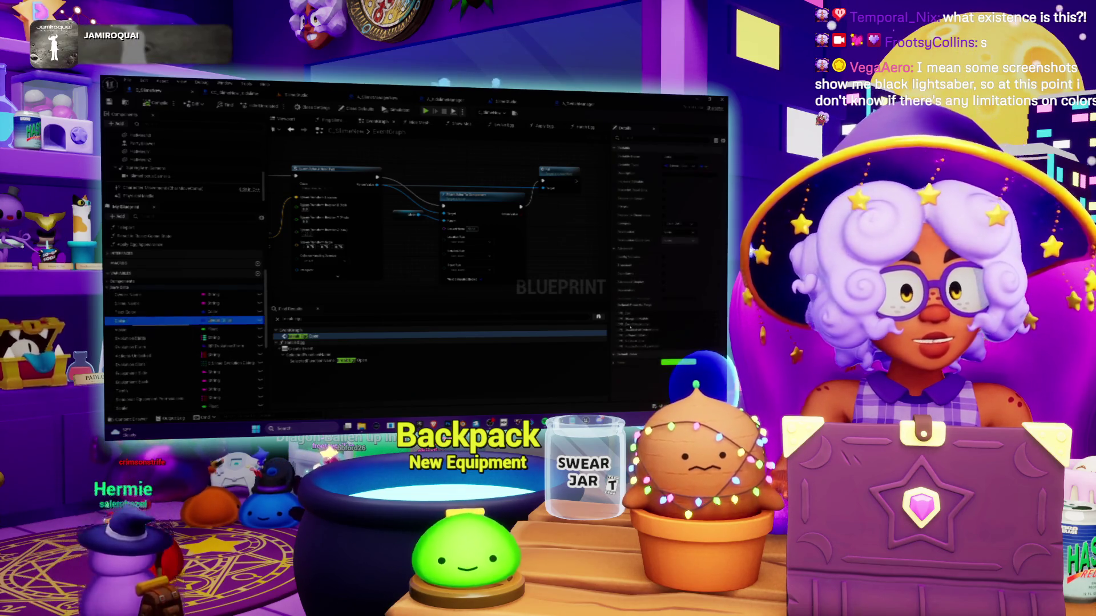
Pick red for the colour variable's Default Value in the Color Picker and confirm with OK
{"action": "left_click", "coordinate": [679, 363]}
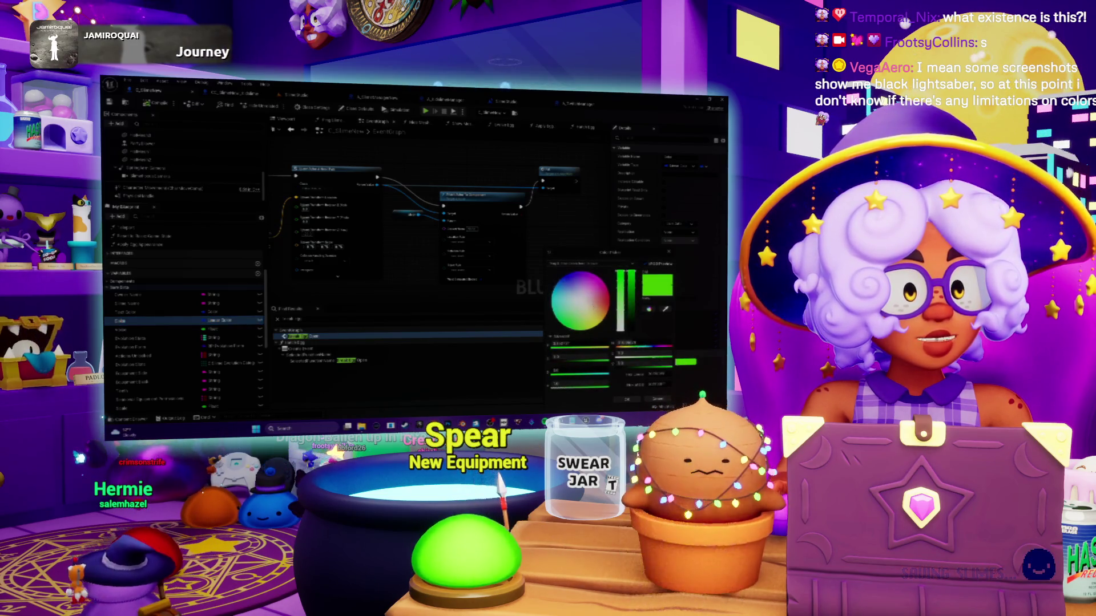
{"action": "left_click", "coordinate": [582, 298]}
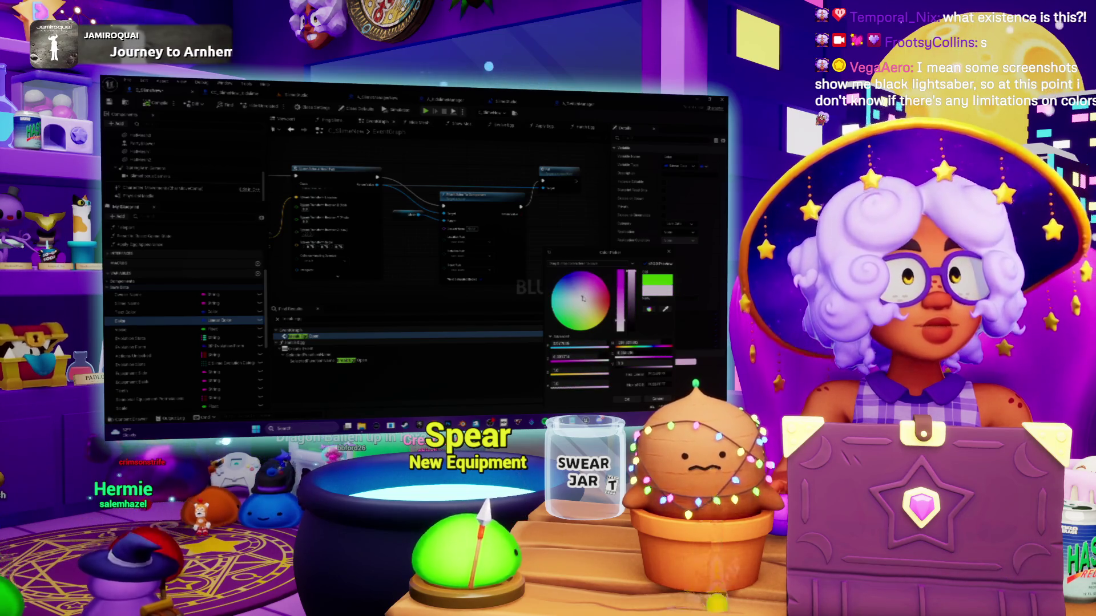
{"action": "left_click", "coordinate": [611, 303]}
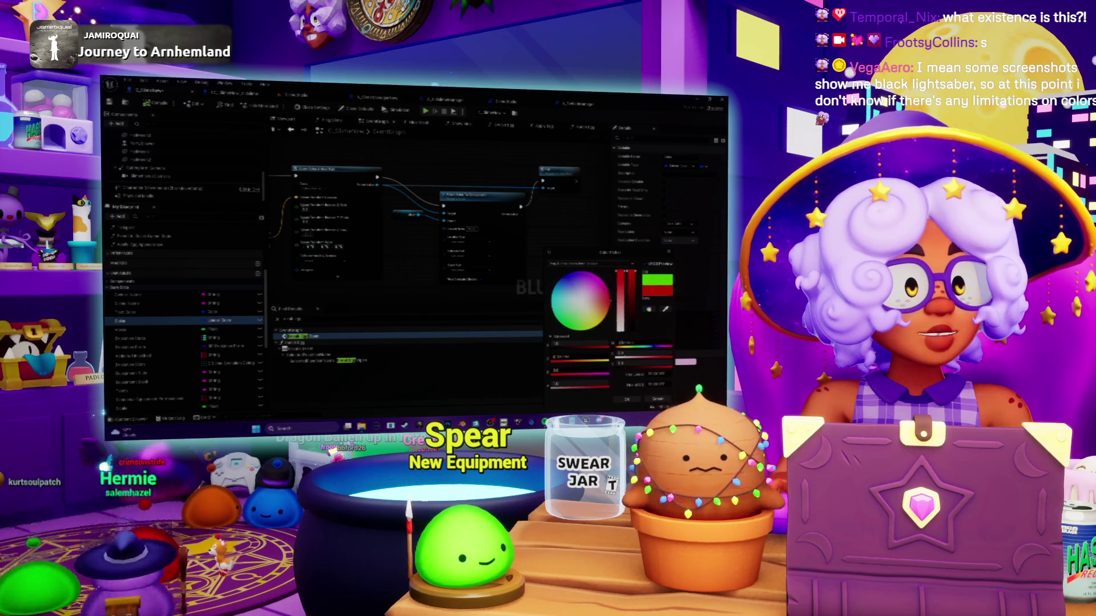
{"action": "left_click", "coordinate": [629, 399]}
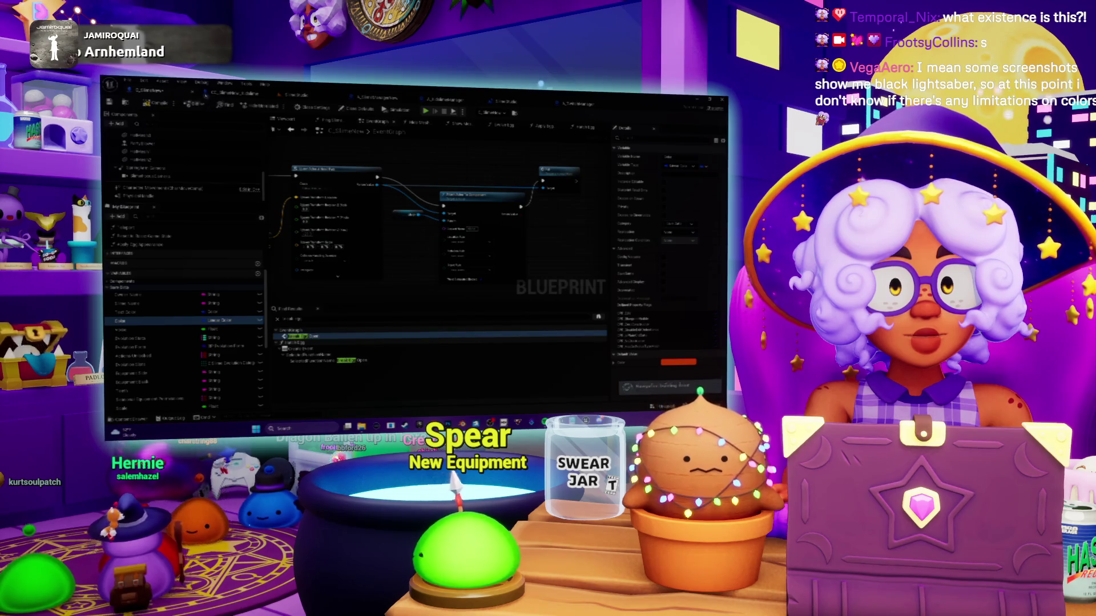
{"action": "left_click", "coordinate": [299, 95]}
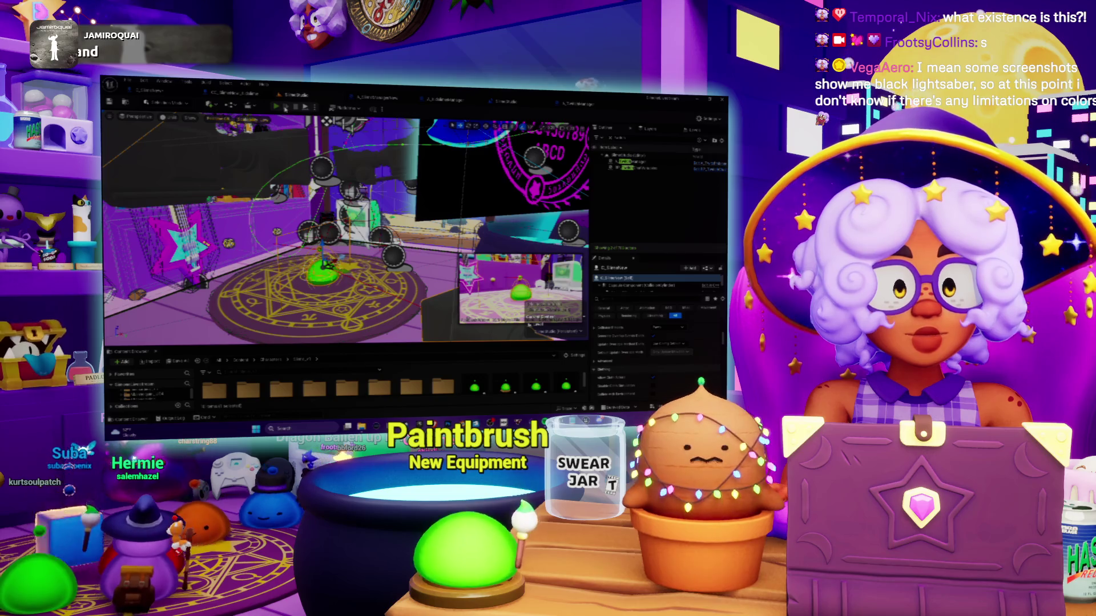
Restart the play session so execution pauses on the reward breakpoint
{"action": "left_click", "coordinate": [285, 108]}
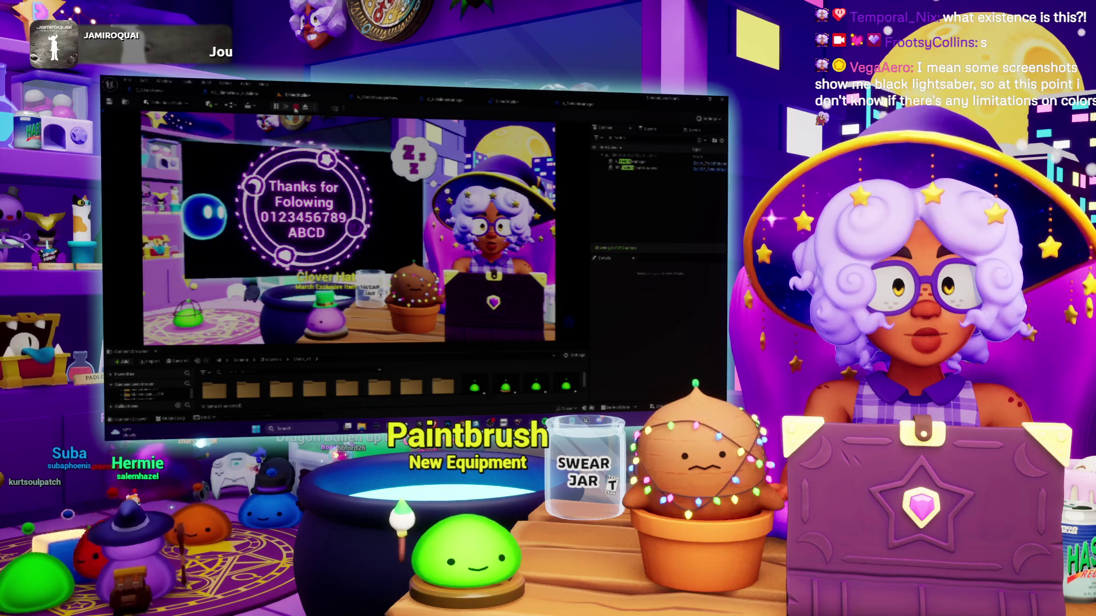
{"action": "left_click", "coordinate": [296, 107]}
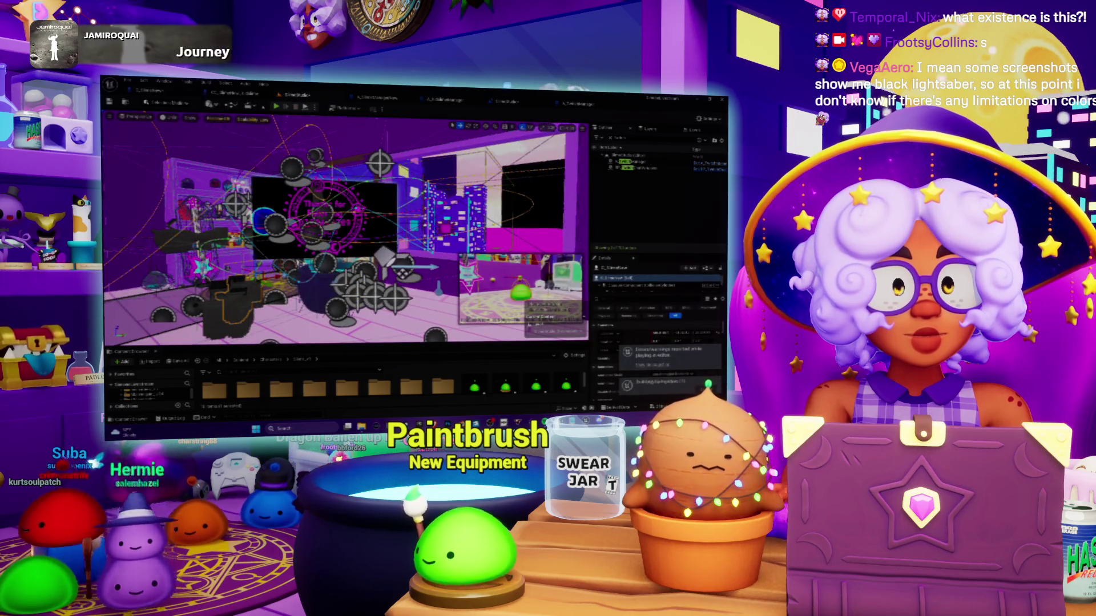
{"action": "left_click", "coordinate": [276, 107]}
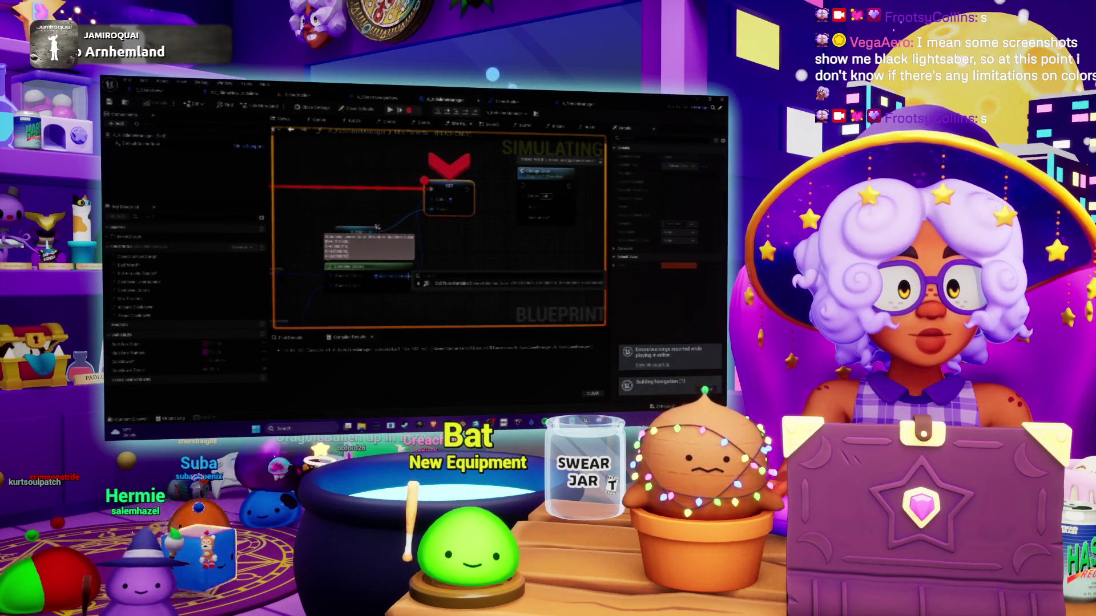
Inspect the expanded reward struct fields, continue past the breakpoints, and stop the simulation
{"action": "left_click", "coordinate": [420, 283]}
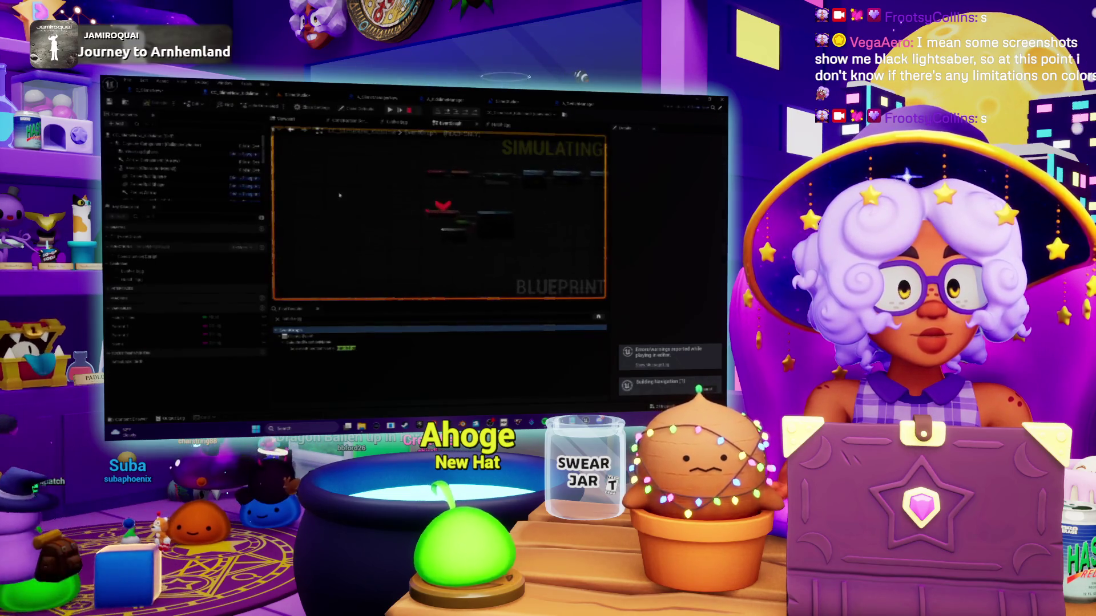
{"action": "left_click", "coordinate": [390, 110]}
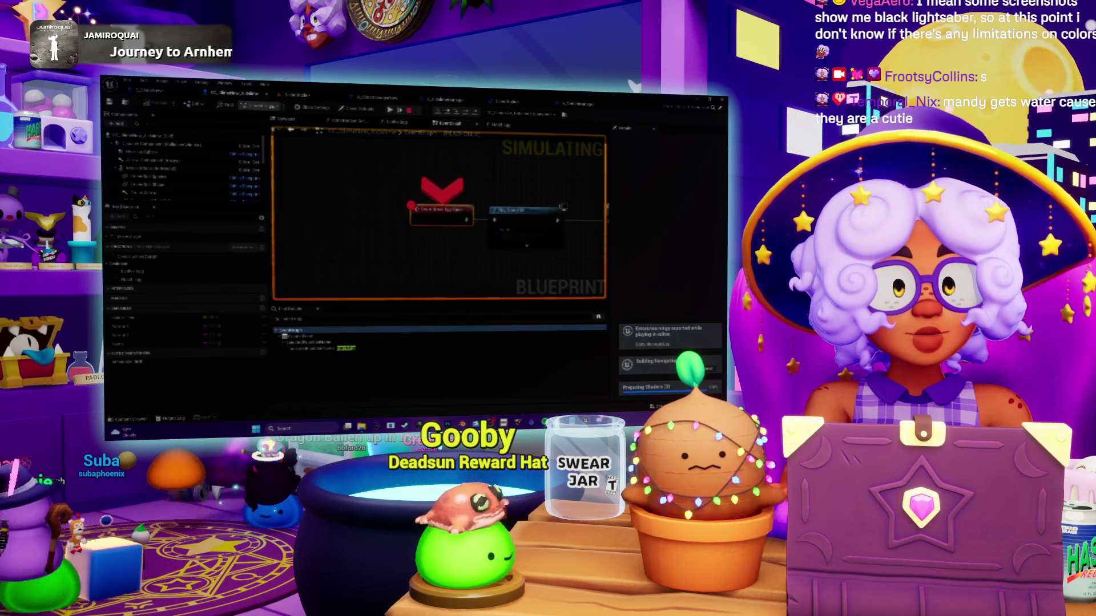
{"action": "key", "text": "F5"}
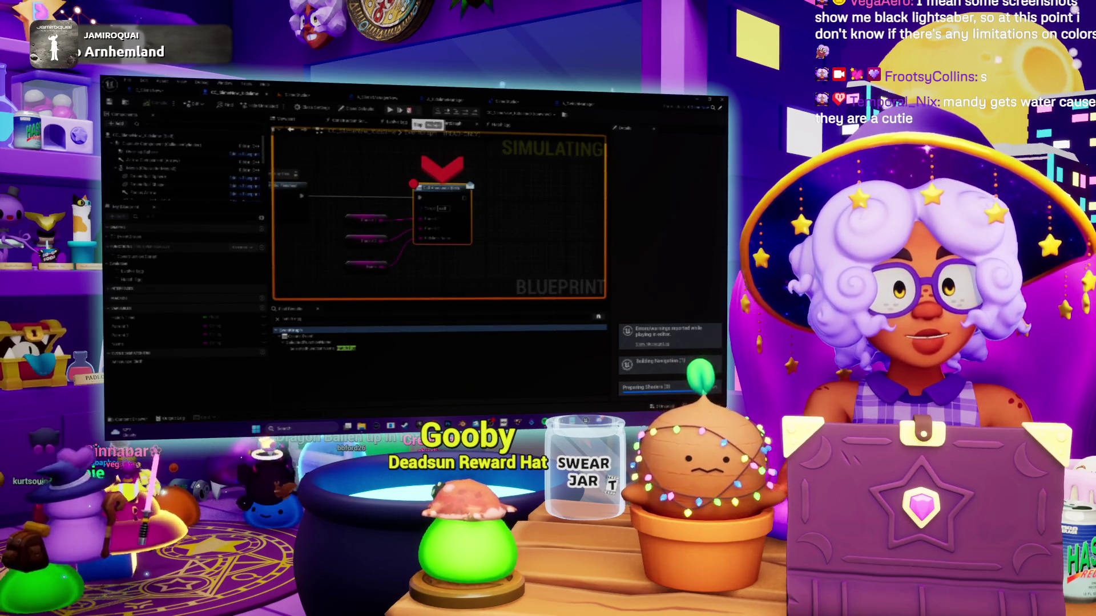
{"action": "key", "text": "Escape"}
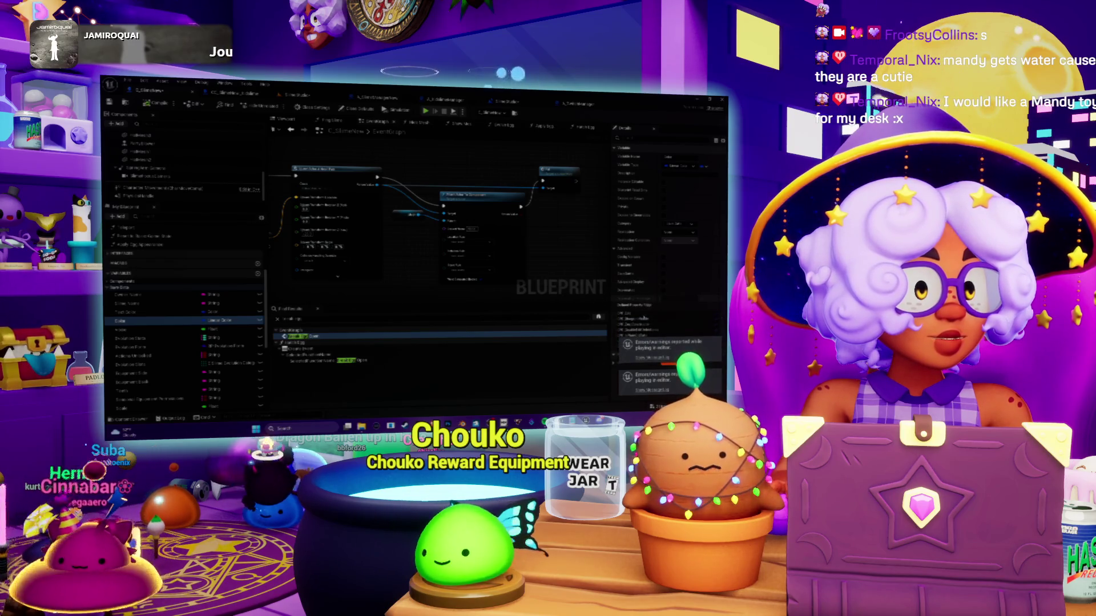
Undo the edit to the Color variable and check its properties
{"action": "left_click", "coordinate": [144, 82]}
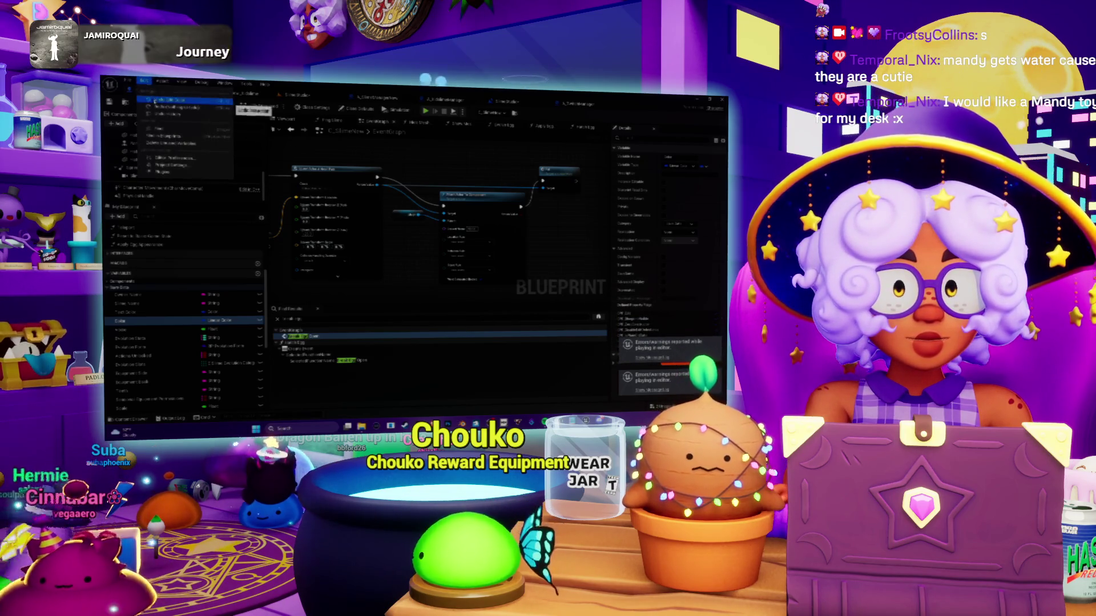
{"action": "left_click", "coordinate": [154, 101]}
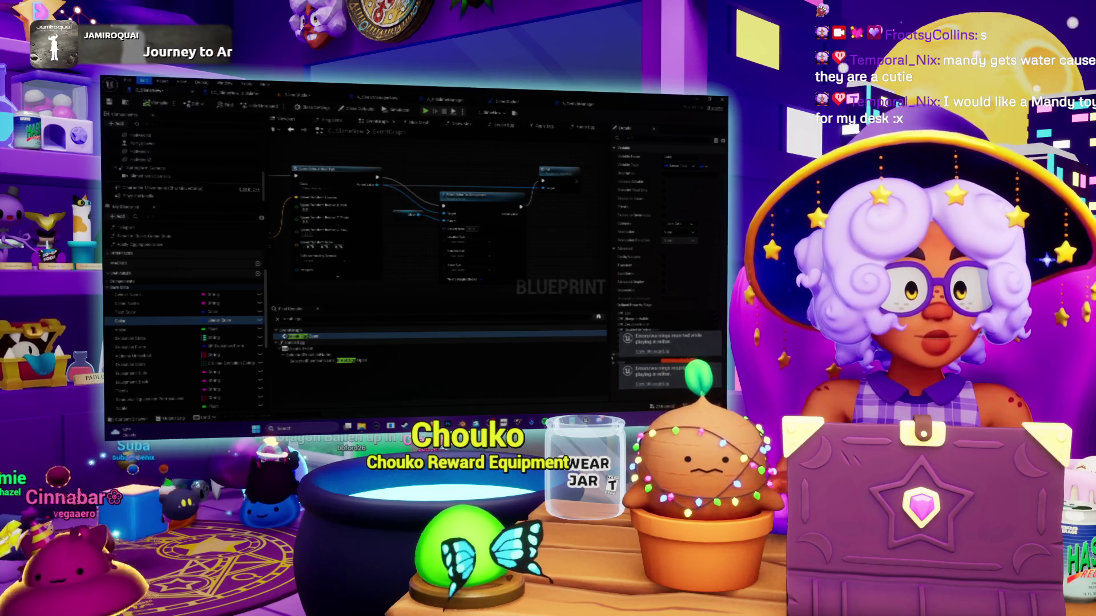
{"action": "key", "text": "ctrl+z"}
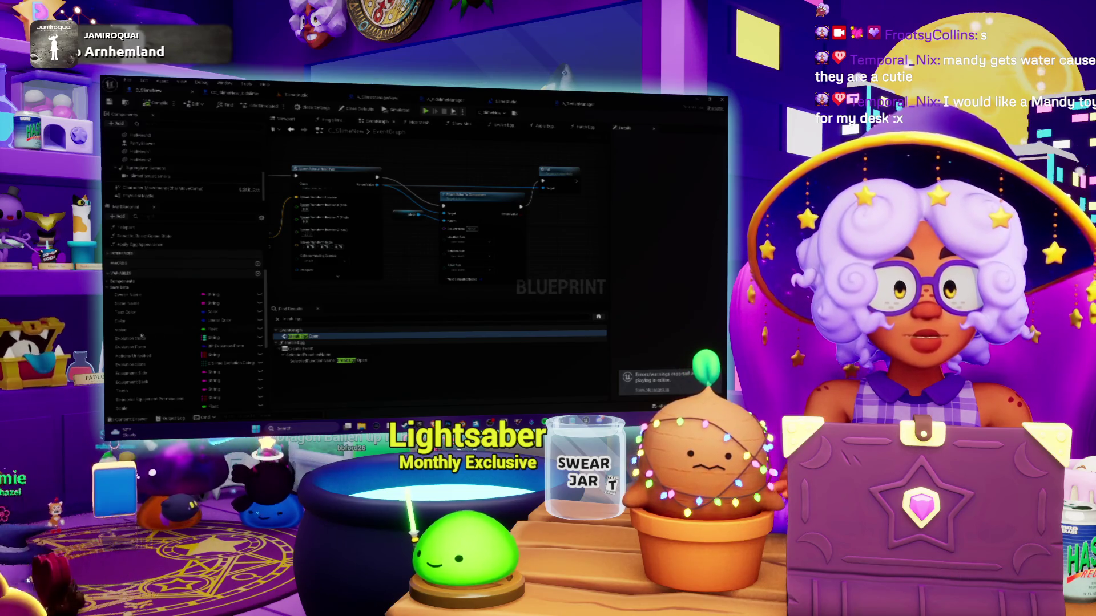
{"action": "left_click", "coordinate": [126, 323]}
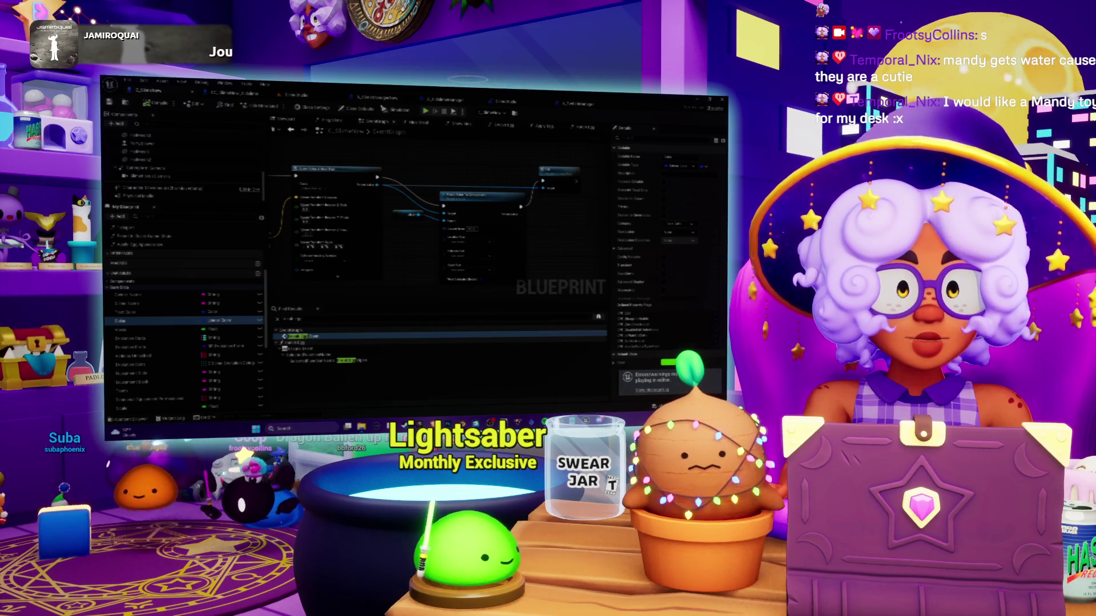
In A_KidslimeManager, wire the SET node's execution pin into the following node
{"action": "left_click", "coordinate": [254, 100]}
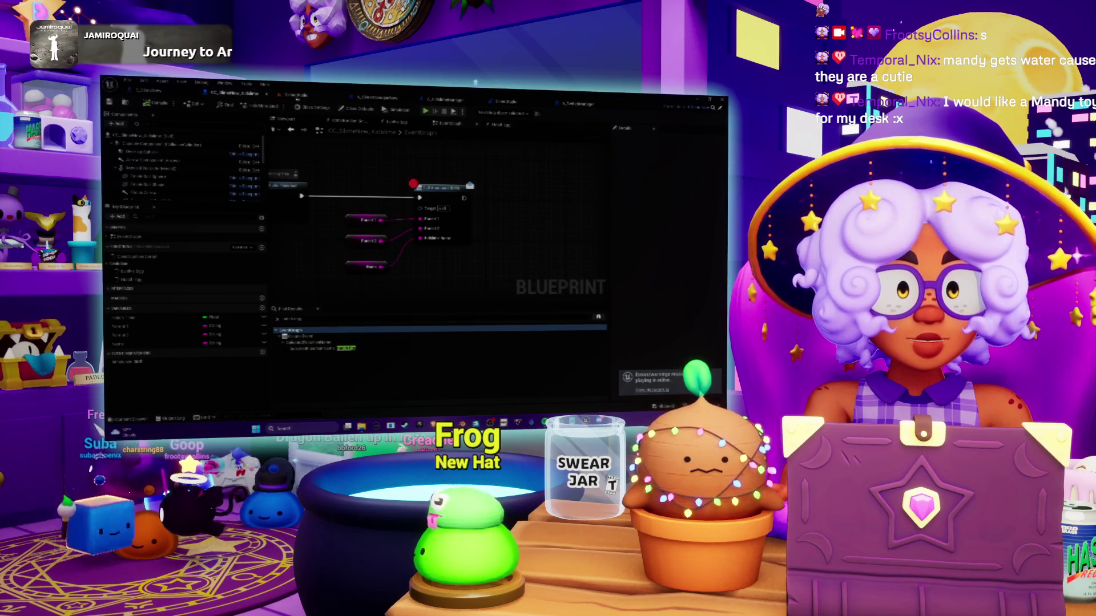
{"action": "left_click", "coordinate": [303, 95]}
{"action": "left_click", "coordinate": [228, 94]}
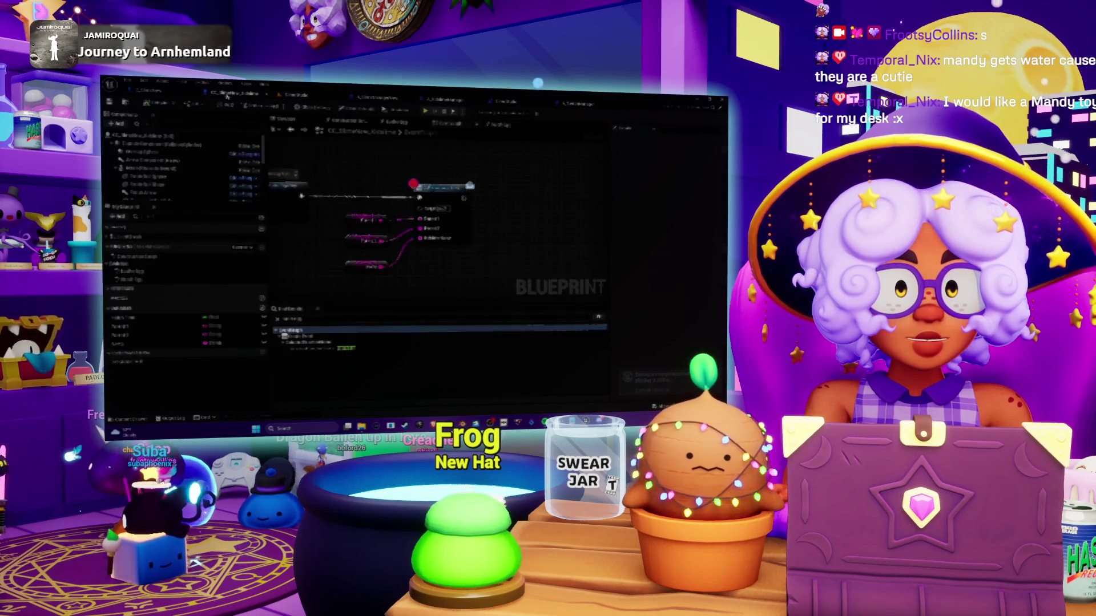
{"action": "left_click_drag", "start_coordinate": [373, 182], "coordinate": [507, 170]}
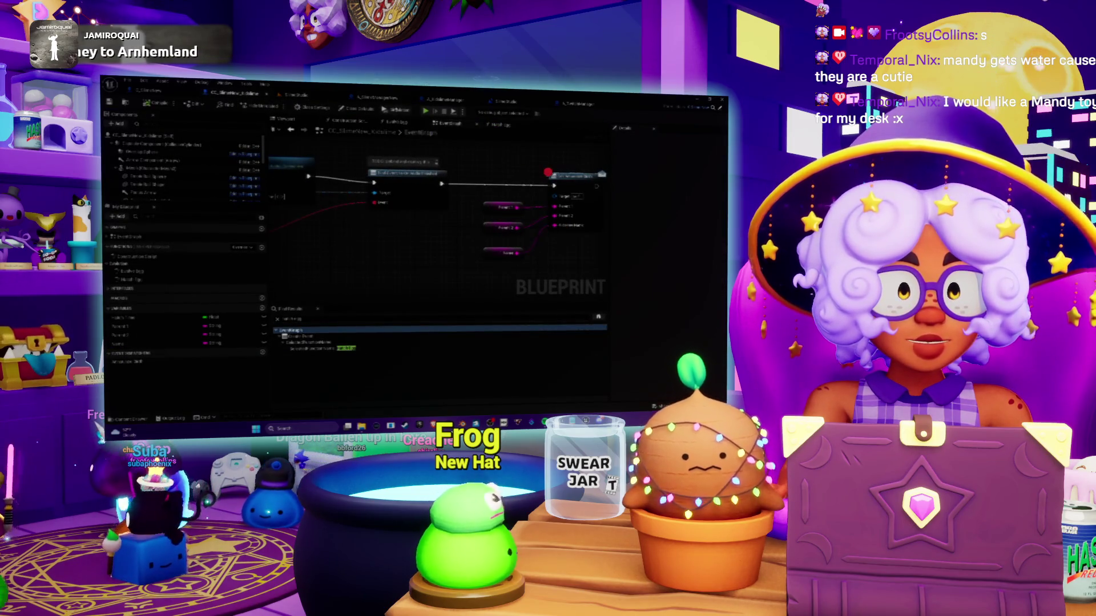
{"action": "left_click", "coordinate": [445, 99]}
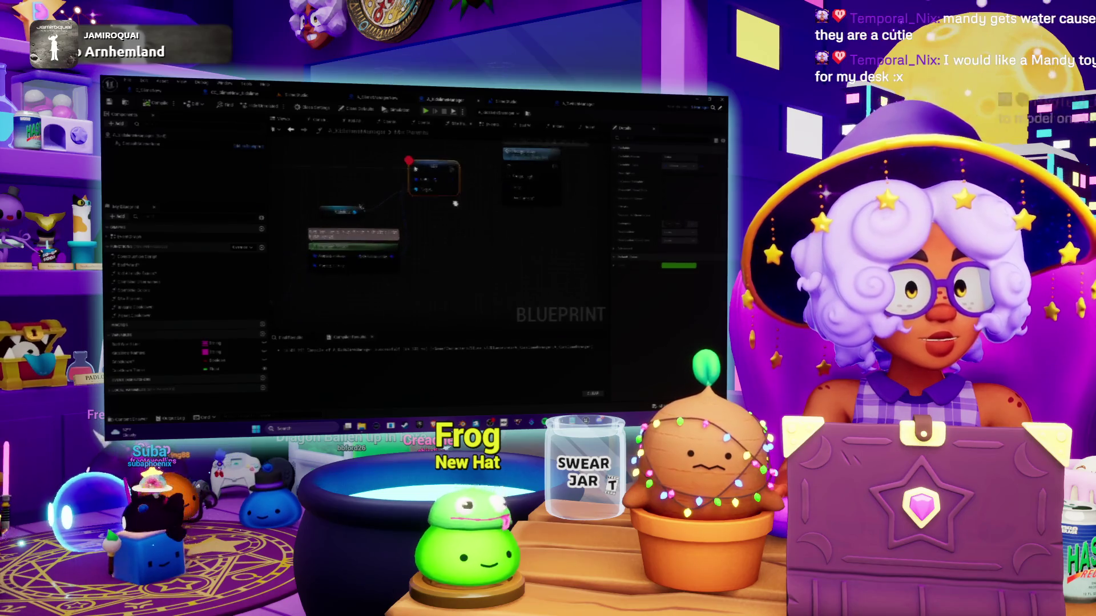
{"action": "mouse_move", "coordinate": [459, 219]}
{"action": "left_mouse_down"}
{"action": "mouse_move", "coordinate": [428, 250]}
{"action": "mouse_move", "coordinate": [489, 212]}
{"action": "mouse_move", "coordinate": [471, 236]}
{"action": "mouse_move", "coordinate": [261, 247]}
{"action": "mouse_move", "coordinate": [286, 242]}
{"action": "left_mouse_up"}
{"action": "left_click_drag", "start_coordinate": [440, 190], "coordinate": [500, 200]}
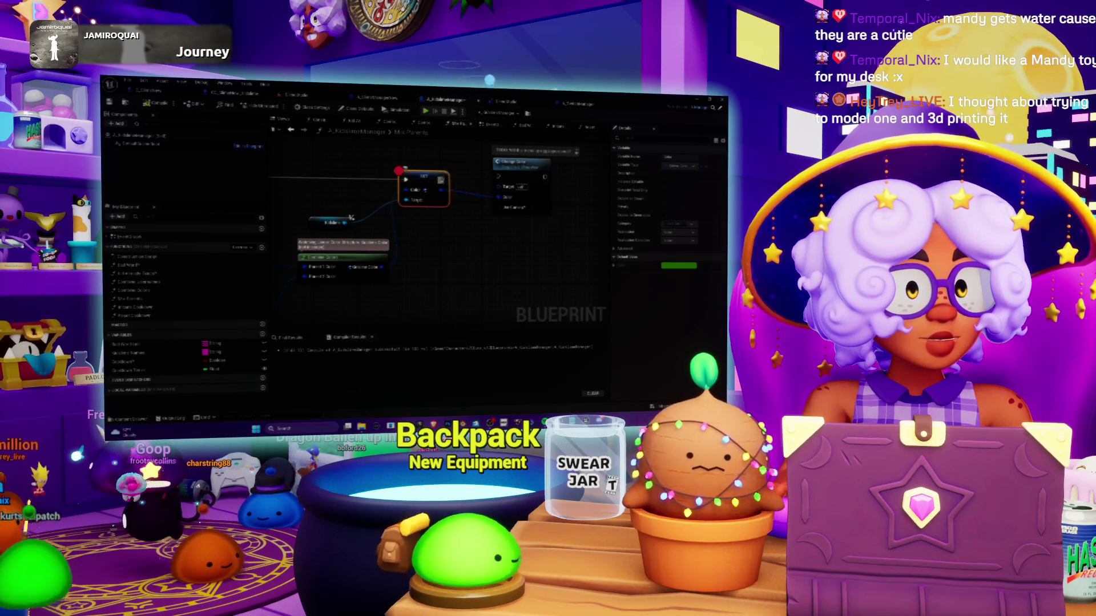
{"action": "left_click", "coordinate": [521, 166]}
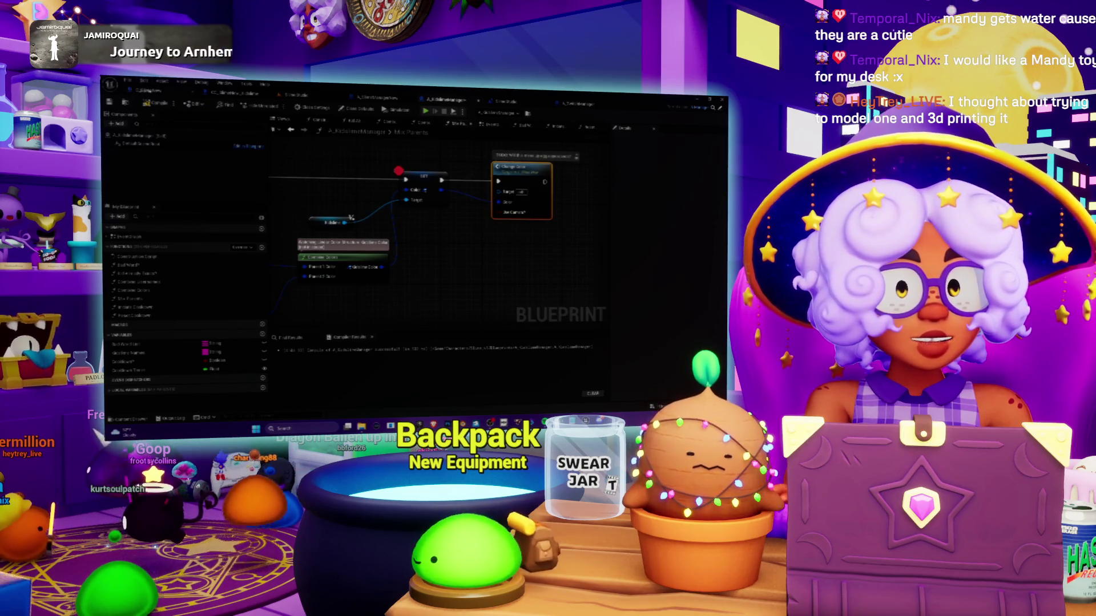
Play the level in the editor with Alt+P to test the change
{"action": "left_click", "coordinate": [335, 109]}
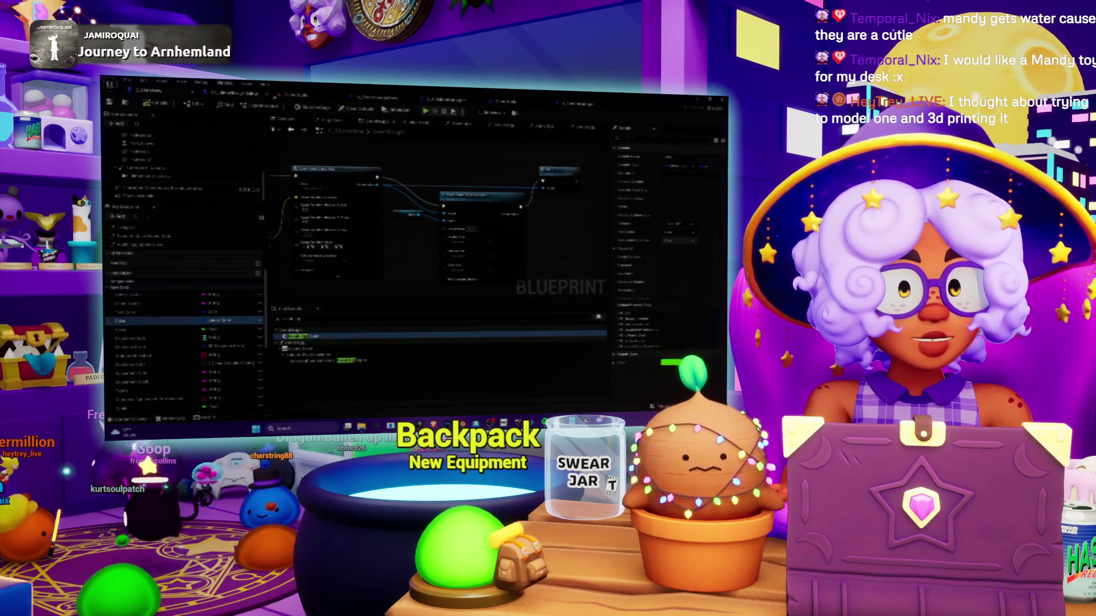
{"action": "left_click", "coordinate": [145, 91]}
{"action": "key", "text": "alt+p"}
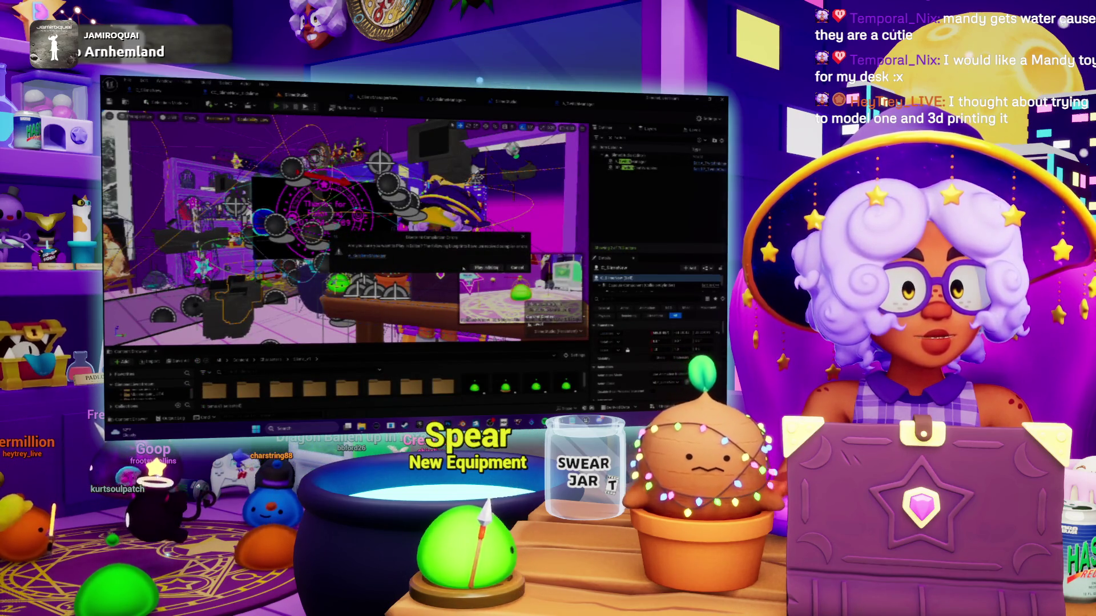
Dismiss the compile-errors dialog and connect the Get output to Change Color's Target pin
{"action": "left_click", "coordinate": [466, 268]}
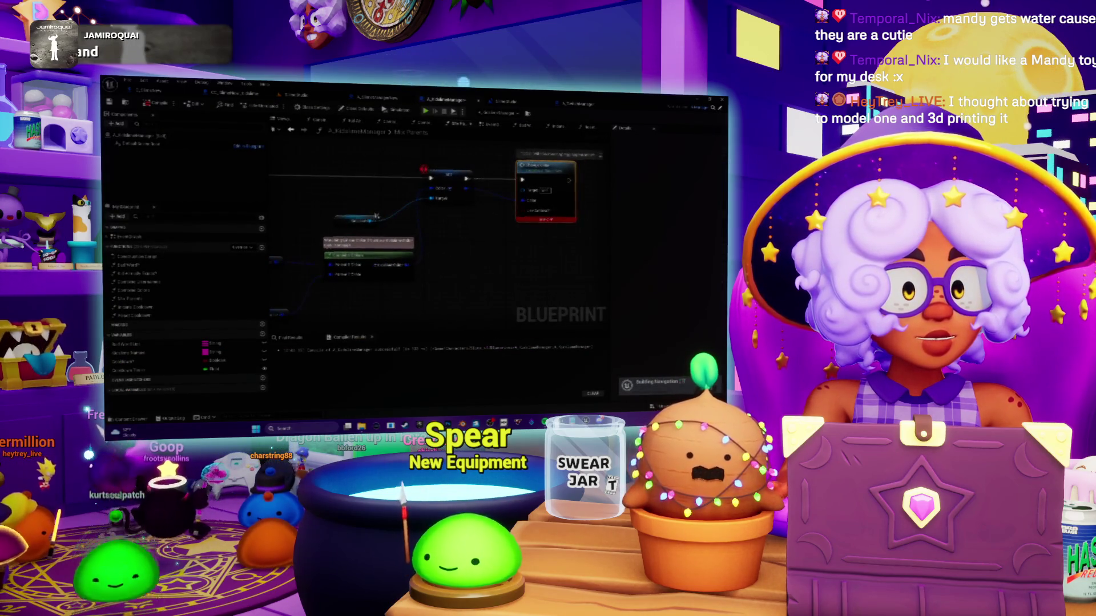
{"action": "left_click_drag", "start_coordinate": [371, 221], "coordinate": [522, 190]}
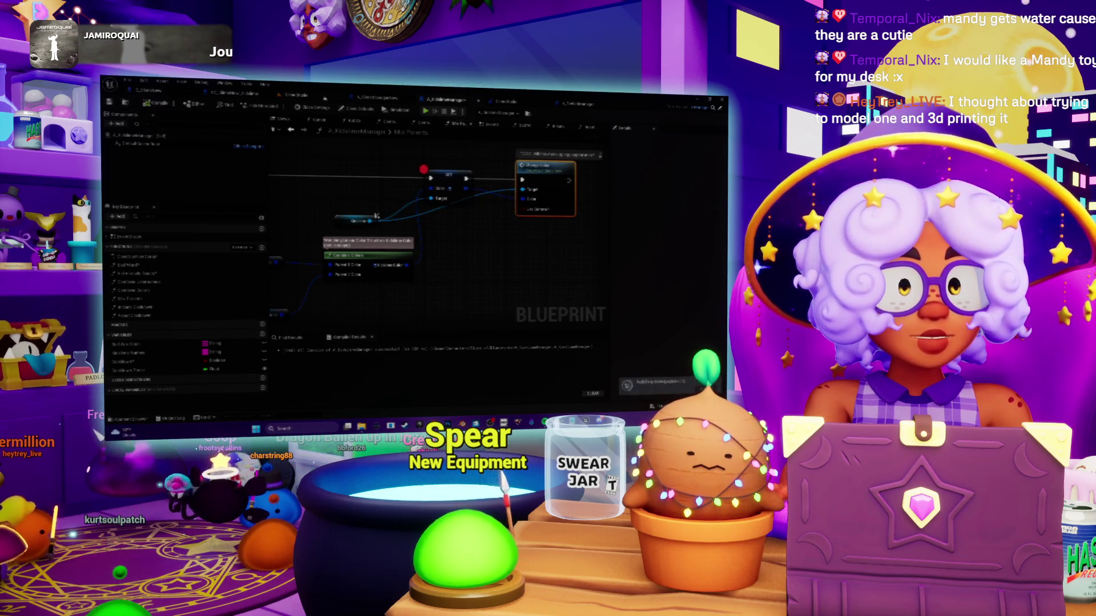
{"action": "left_click", "coordinate": [295, 95]}
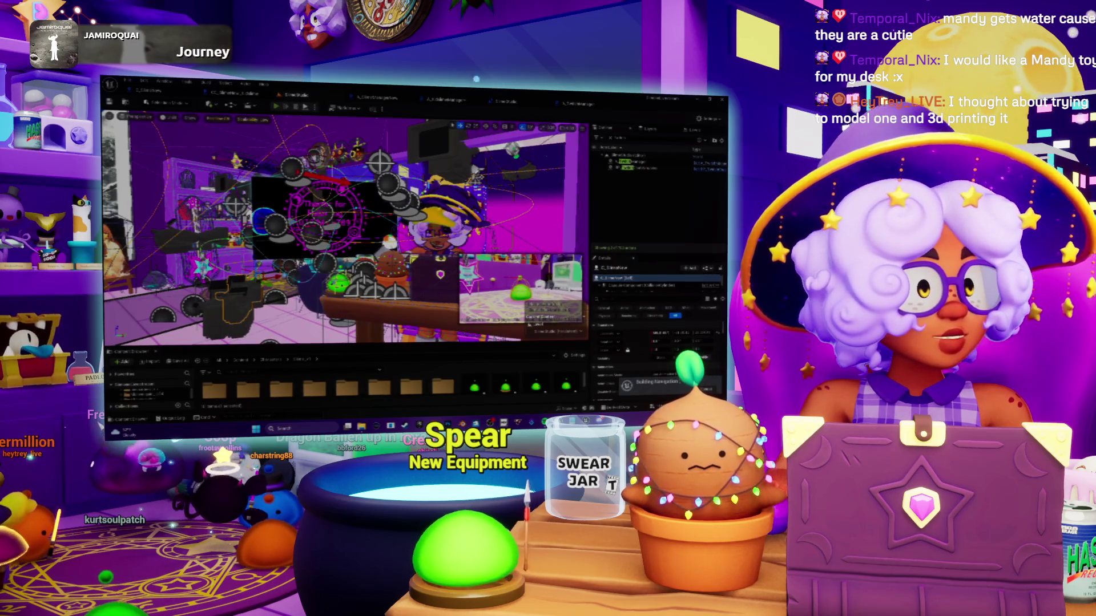
Play the level again, resuming, stepping in with F11, and continuing past the breakpoints
{"action": "key", "text": "alt+p"}
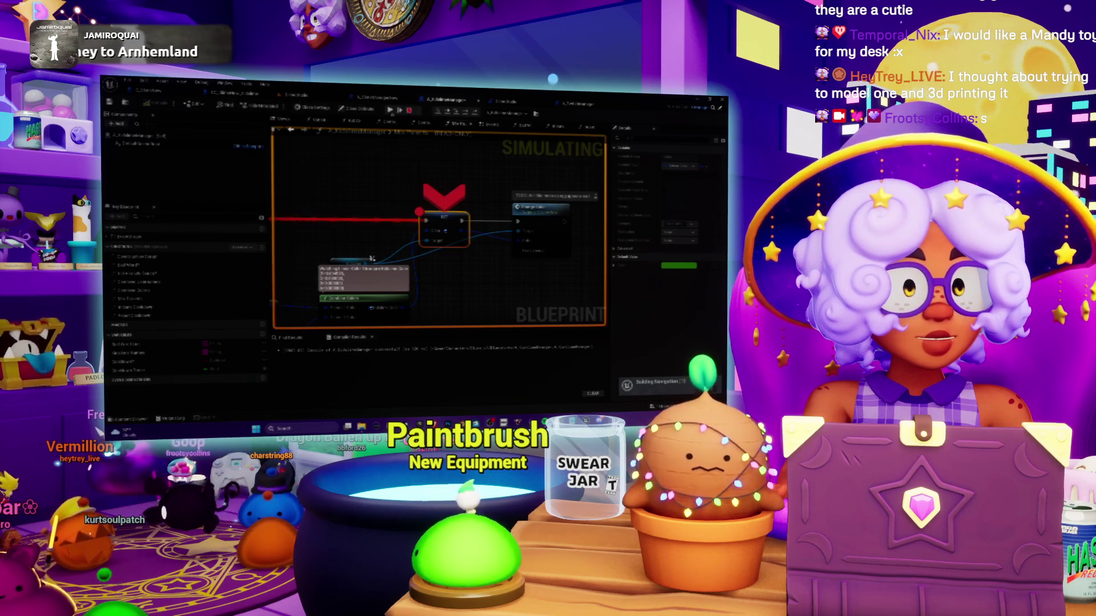
{"action": "left_click", "coordinate": [390, 110]}
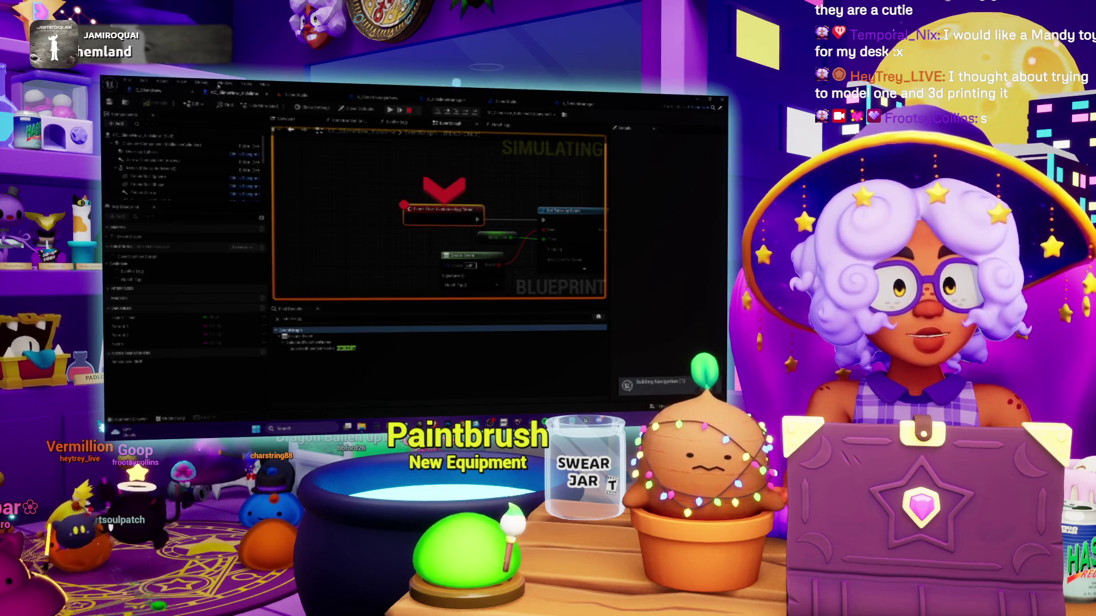
{"action": "key", "text": "F11"}
{"action": "key", "text": "F5"}
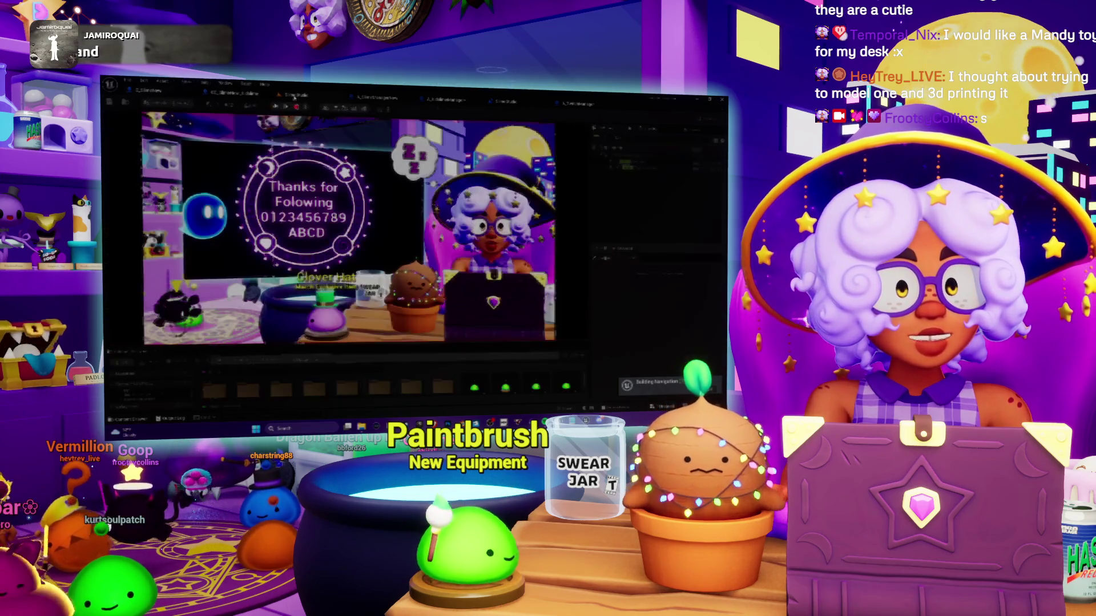